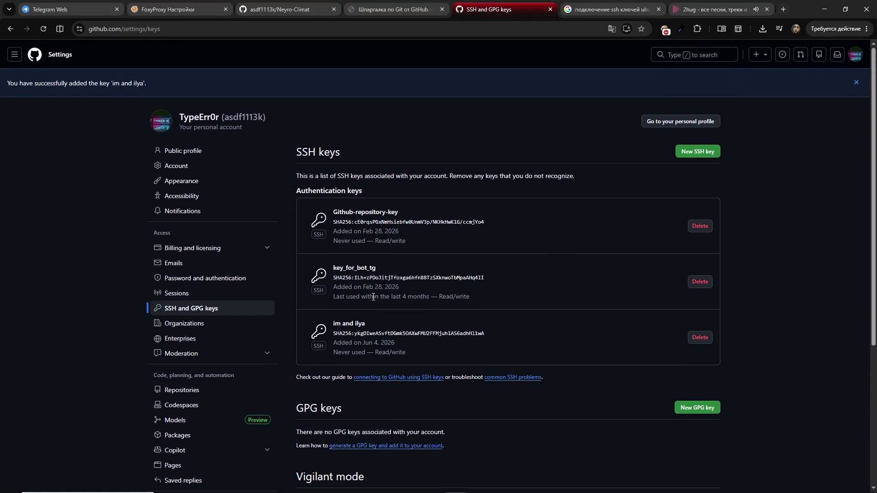
- Close the GitHub SSH keys page, clear the terminal, and return to Chrome's search results
scroll(373, 297, down, 5)
key(ctrl+w)
key(alt+Tab)
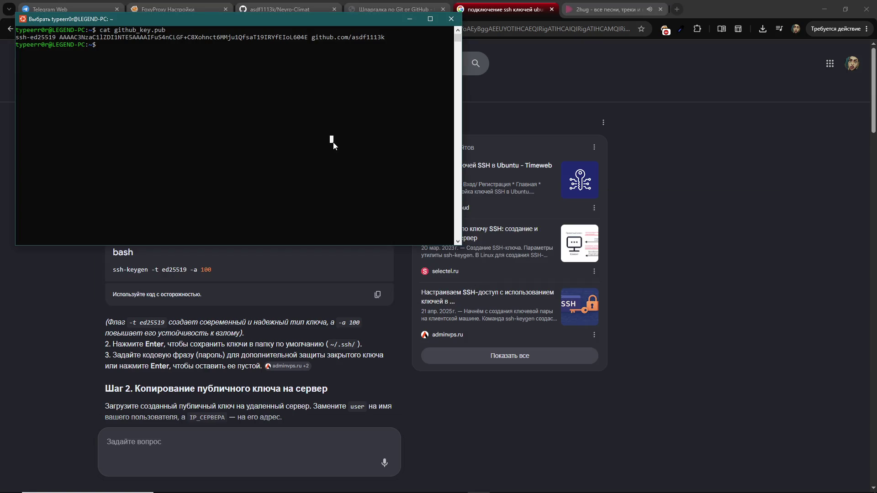
text(git)
key(BackSpace)
key(BackSpace)
key(BackSpace)
text(clear)
key(Return)
key(alt+Tab)
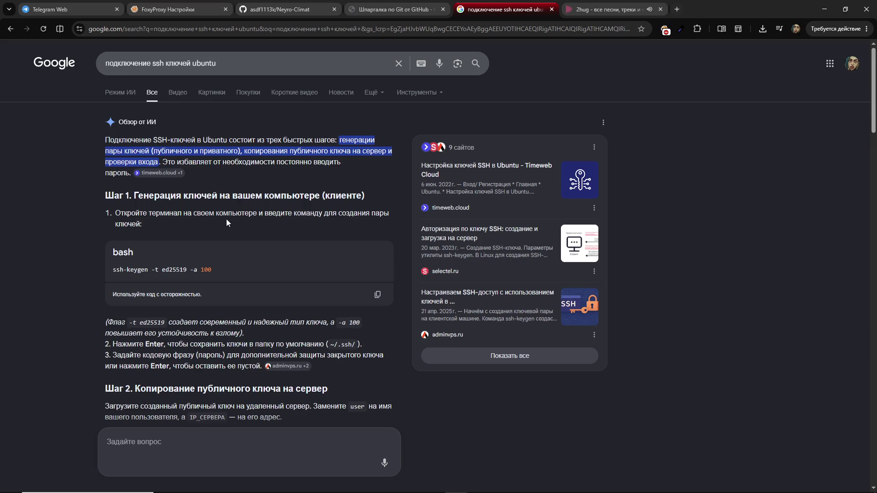
- Read the AI overview's SSH key steps down to the ssh-copy-id command
scroll(227, 218, down, 5)
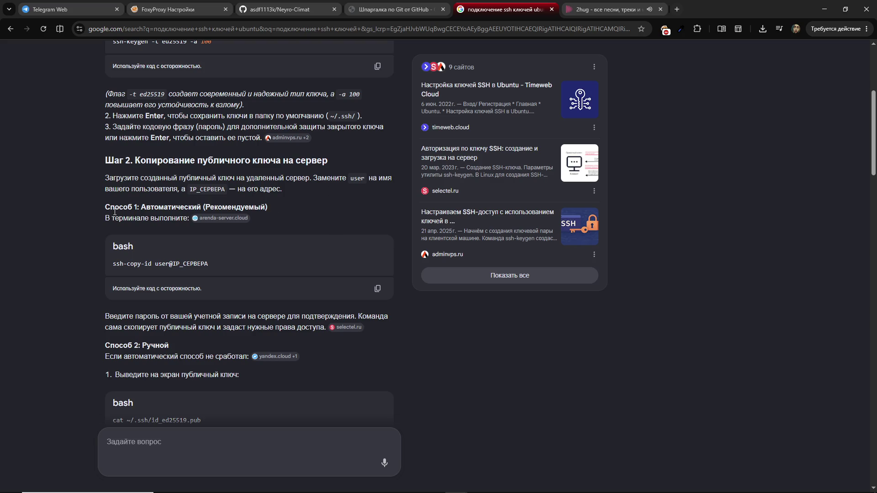
scroll(137, 236, down, 3)
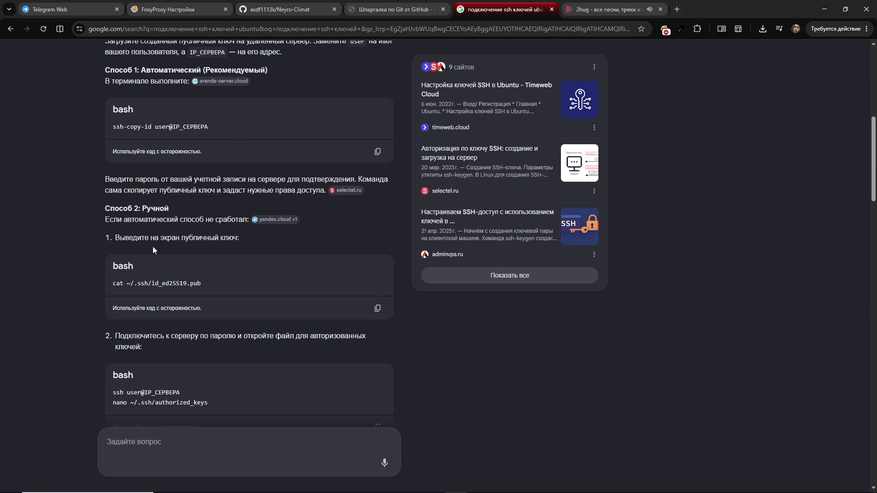
scroll(138, 322, down, 2)
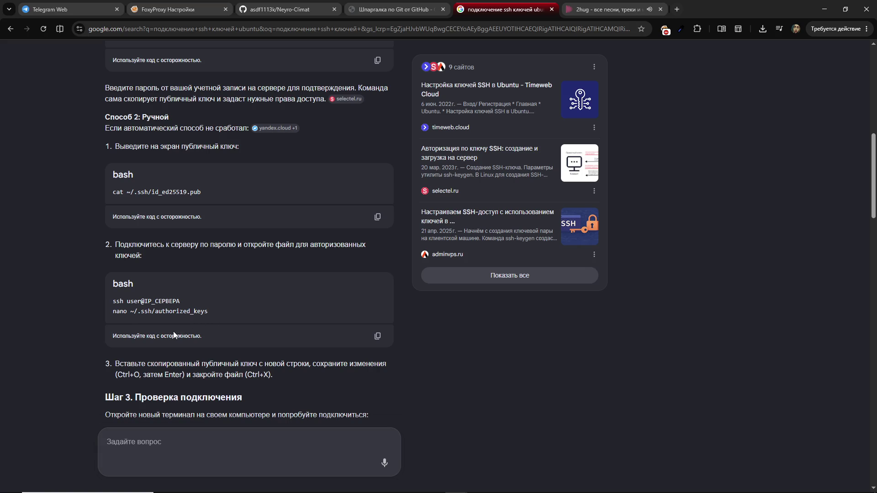
scroll(174, 330, down, 1)
scroll(151, 322, down, 2)
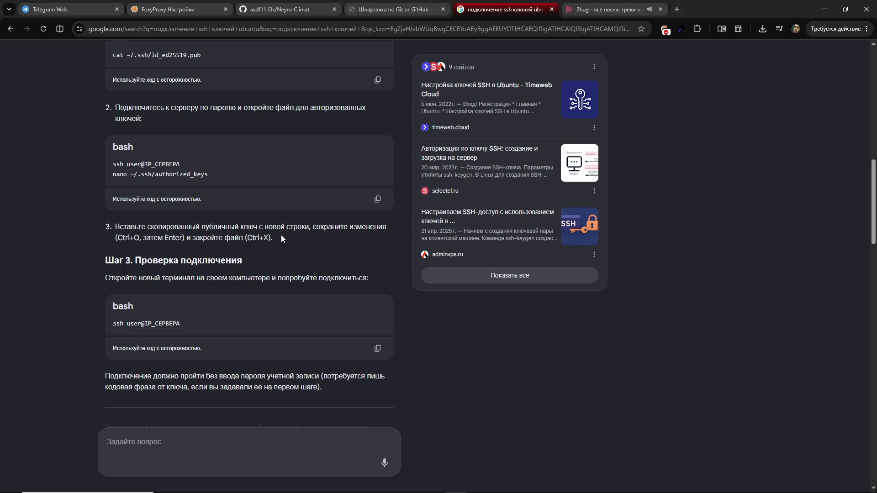
scroll(281, 235, up, 7)
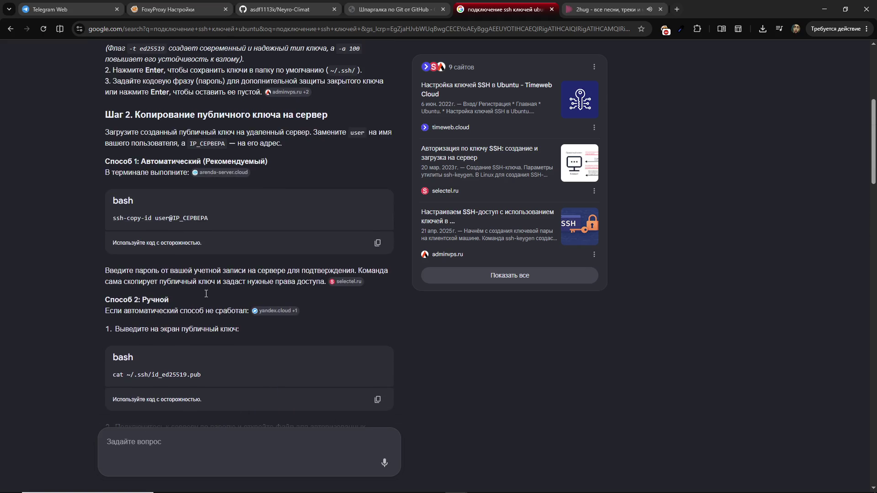
drag(230, 214, 138, 218)
click(251, 218)
- Read on to the connection-check step, then switch to the Neyro-Climat repository tab
scroll(188, 298, down, 1)
scroll(189, 299, down, 6)
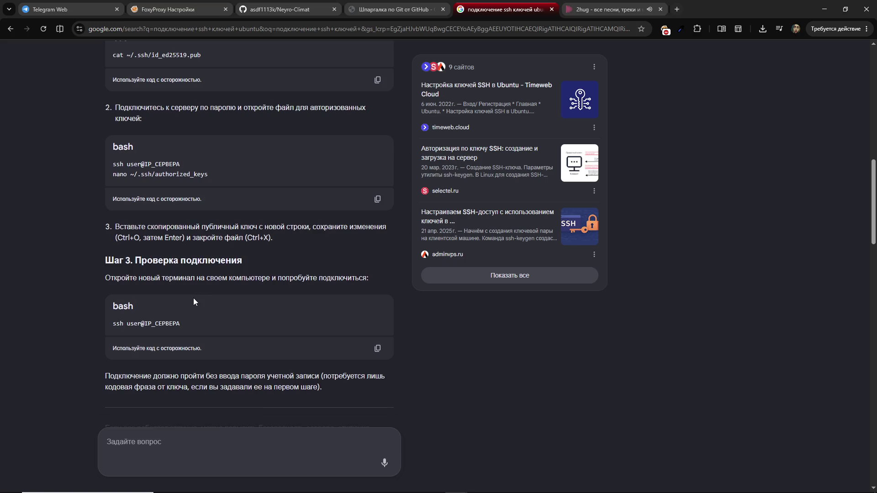
scroll(209, 303, down, 1)
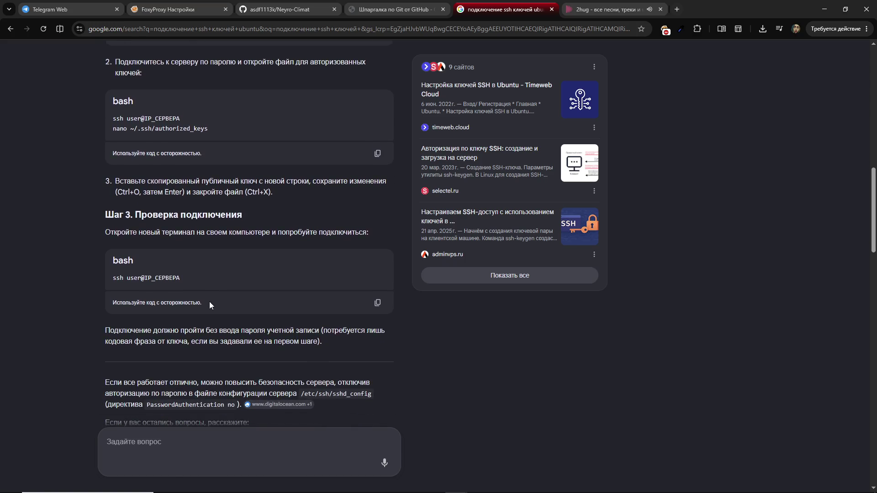
scroll(209, 305, up, 2)
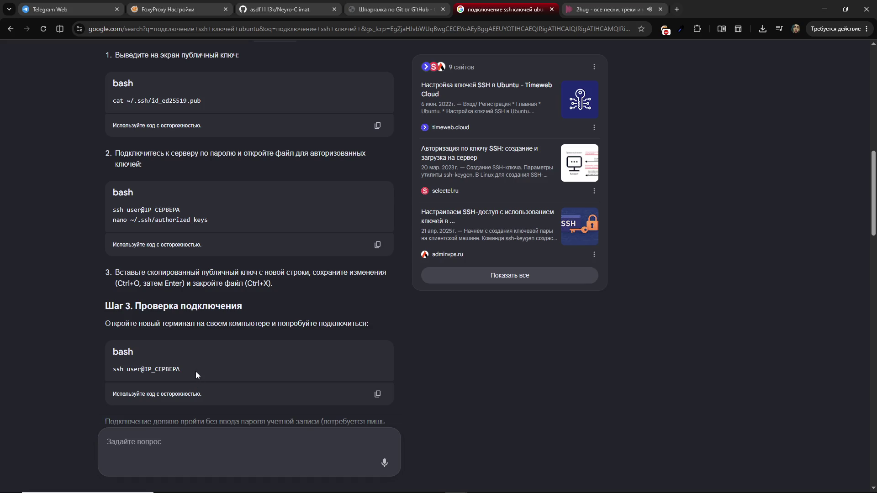
click(220, 377)
click(299, 5)
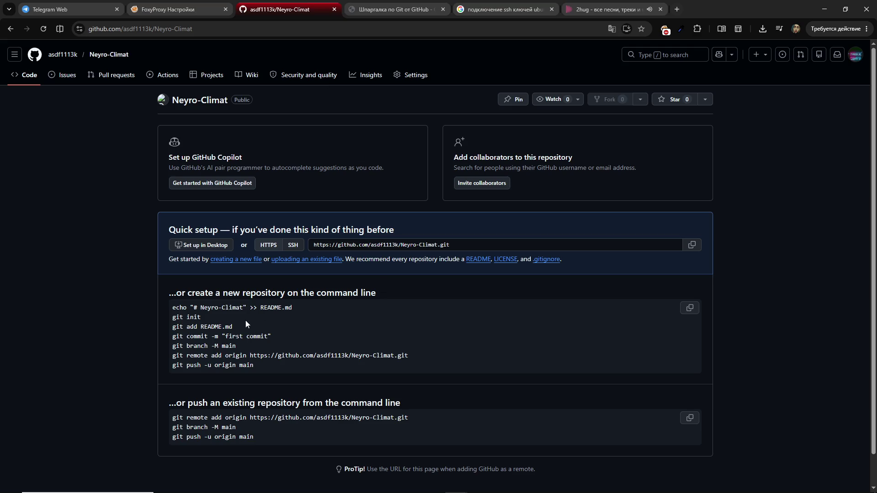
- Show the repository's SSH clone address and paste it at the terminal prompt
click(292, 245)
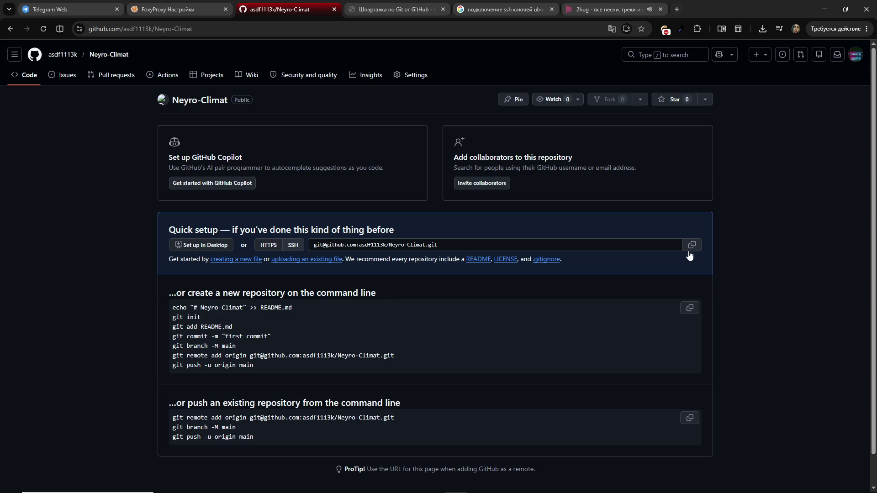
key(alt+Tab)
click(354, 170)
text(shh)
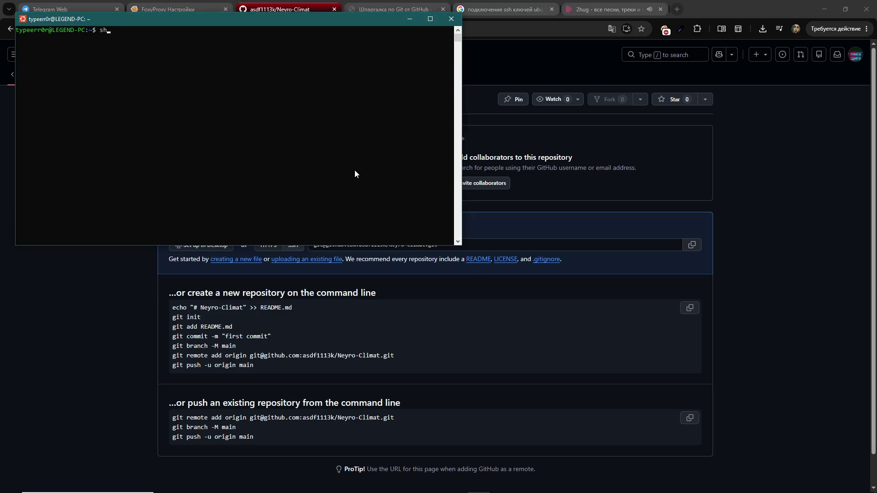
text(^V)
right_click(354, 173)
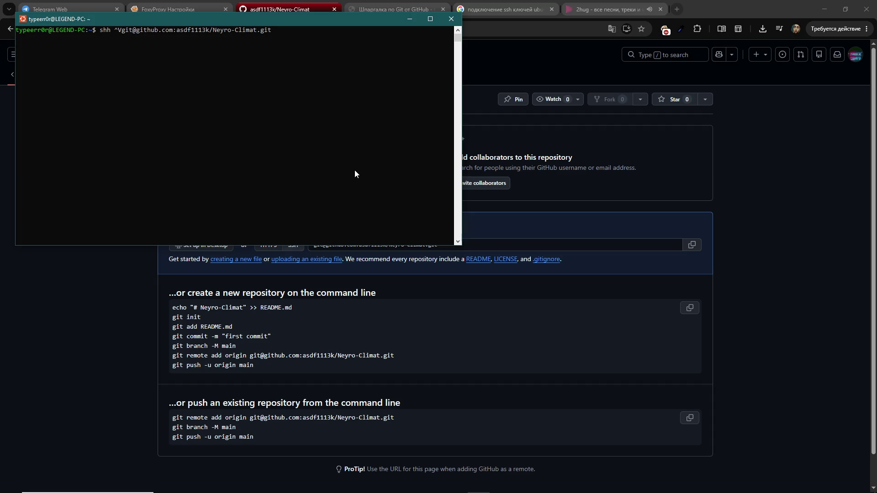
key(BackSpace)
key(BackSpace)
key(BackSpace)
key(BackSpace)
key(BackSpace)
key(BackSpace)
- Run ssh with the SSH repository address, clear the terminal, and switch Quick setup back to HTTPS
text(ssh)
right_click(355, 174)
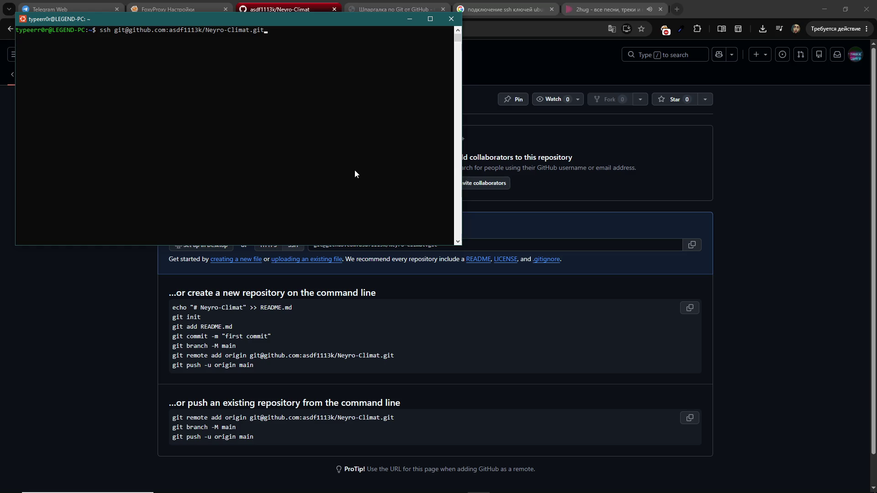
key(Return)
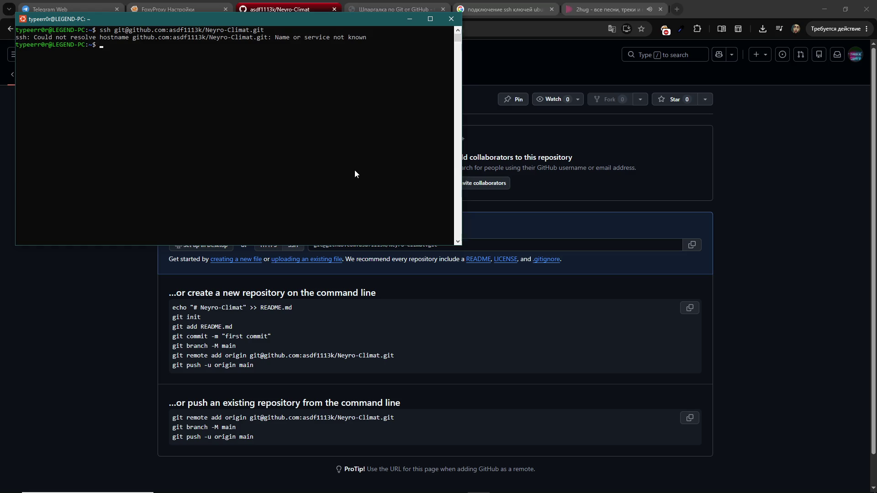
text(clear)
key(Return)
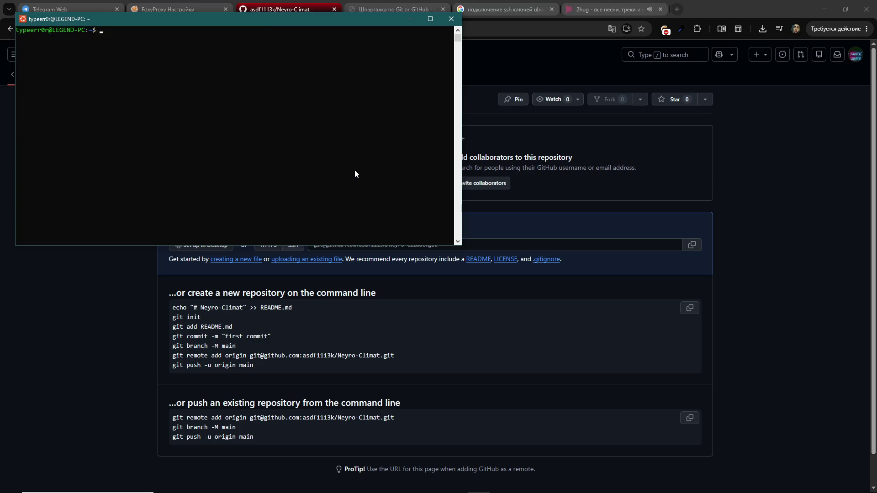
click(608, 133)
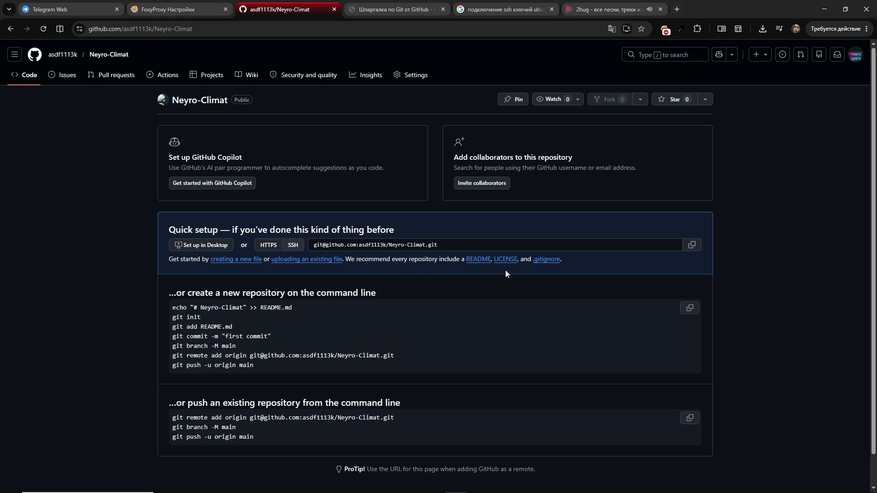
click(263, 249)
- Move between the terminal and browser tabs to reach the 'подключение ssh' search results
key(alt+Tab)
click(198, 134)
key(alt+Tab)
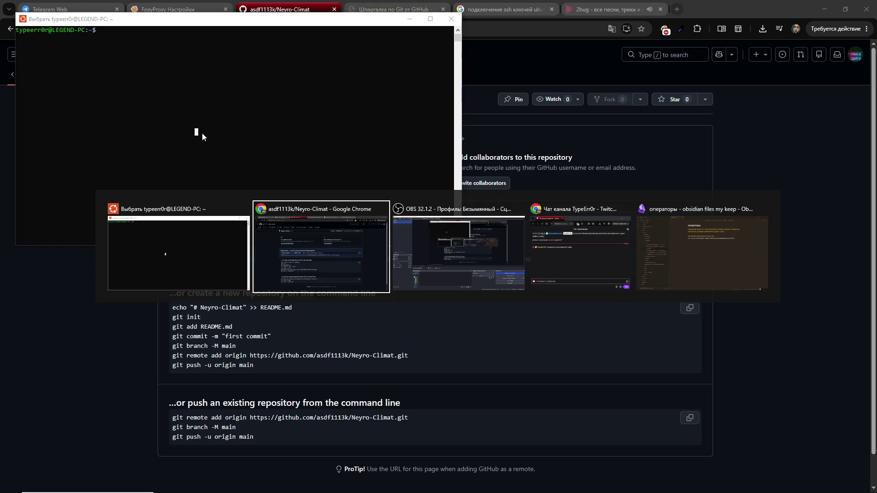
click(406, 4)
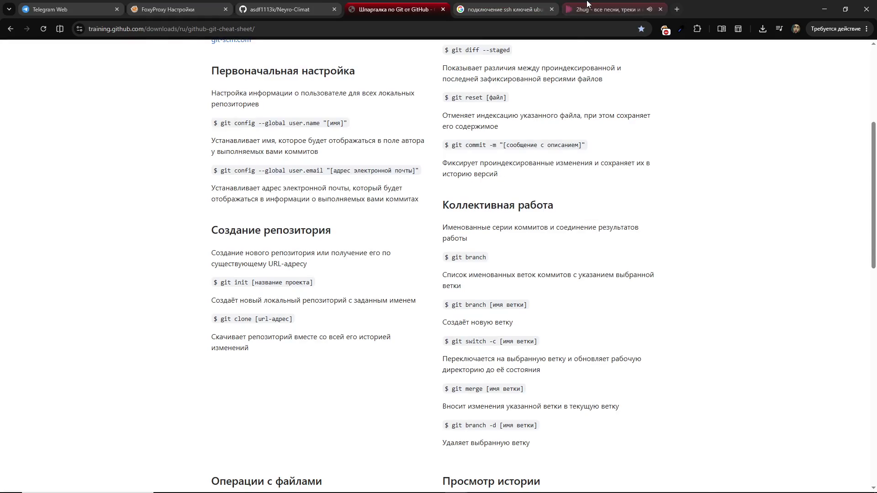
click(608, 9)
click(280, 9)
key(ctrl+Tab)
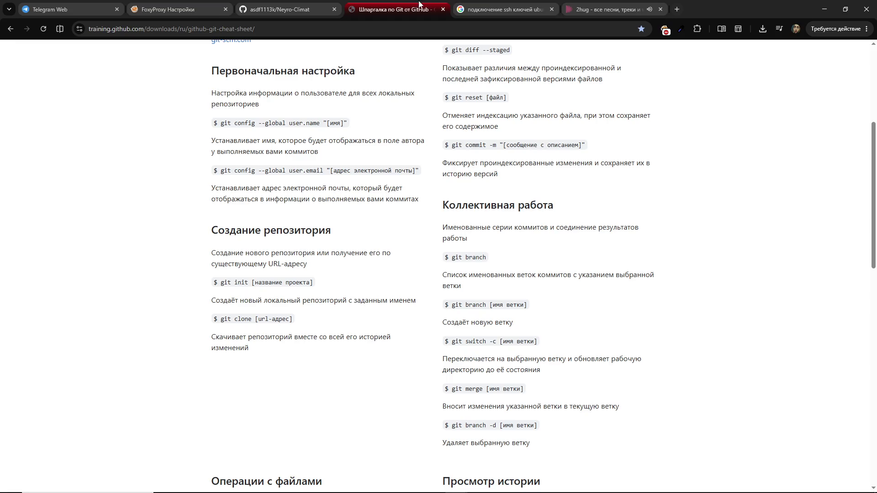
key(ctrl+Tab)
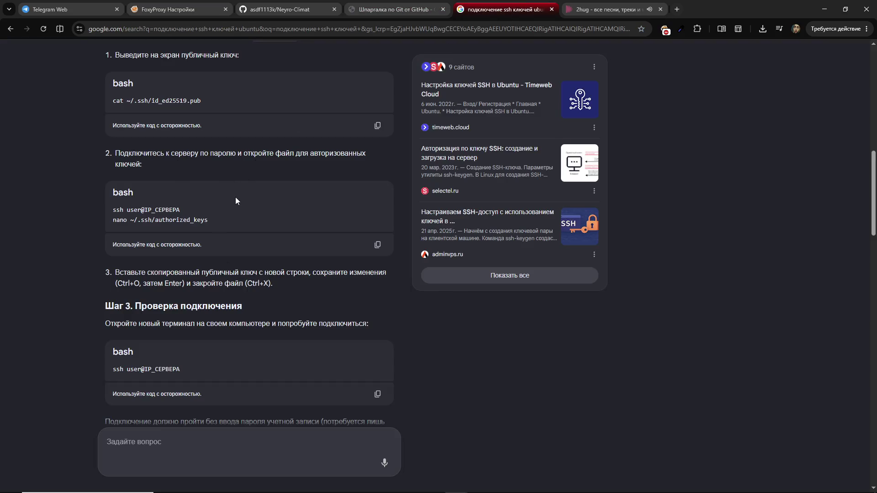
- Review the ssh user@IP_СЕРВЕРА and nano lines, then scroll to the end of the AI answer
drag(111, 212, 200, 205)
click(199, 205)
drag(107, 227, 210, 222)
click(246, 222)
scroll(225, 245, down, 1)
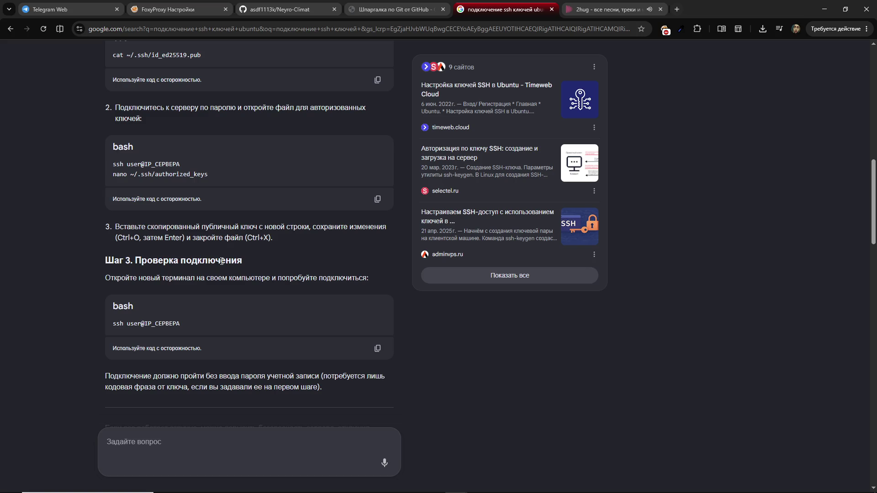
scroll(174, 261, down, 1)
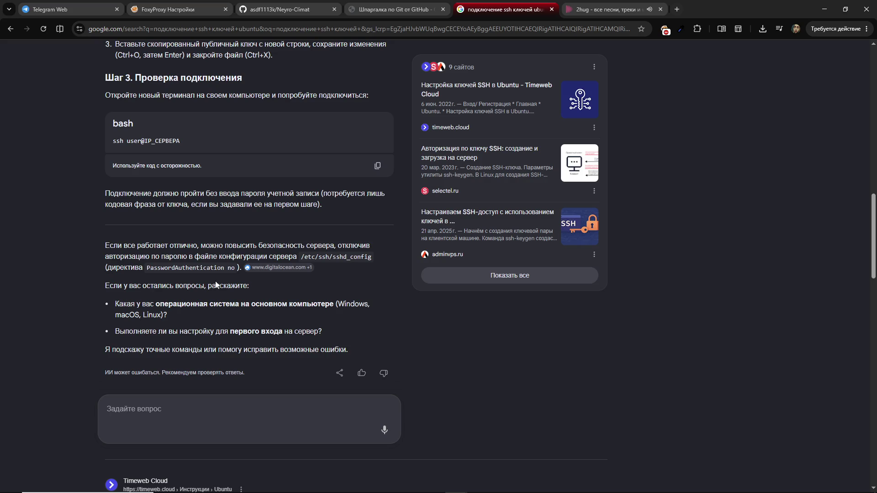
scroll(216, 285, down, 1)
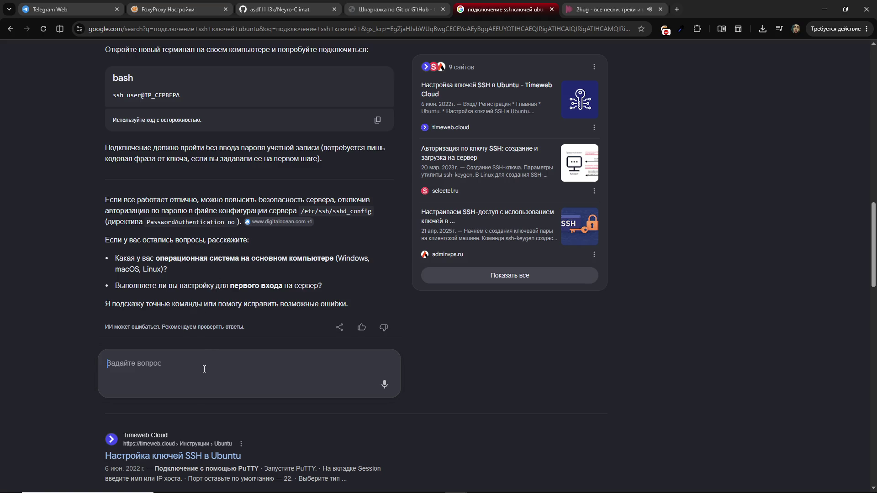
- Ask in Russian what to do next after creating both keys and adding the public one to the GitHub profile
text(мне)
key(BackSpace)
key(BackSpace)
key(BackSpace)
text(мне нужно п)
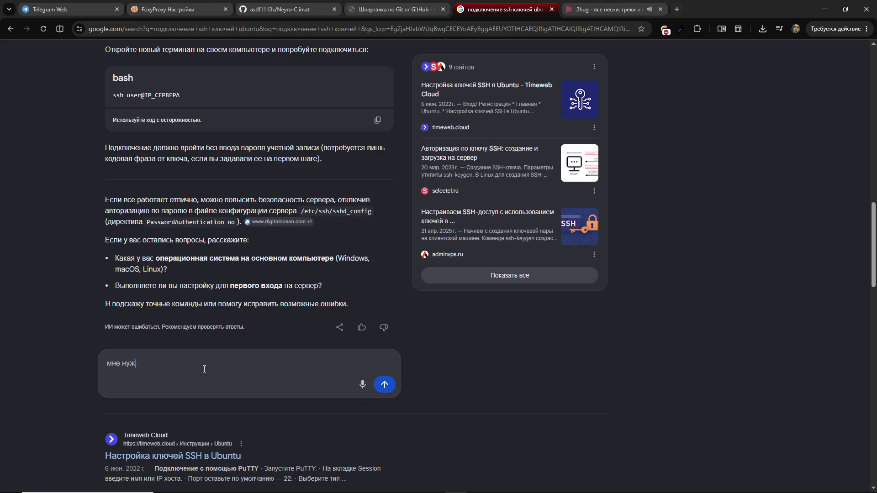
key(BackSpace)
key(BackSpace)
key(BackSpace)
text(я создвл у)
key(BackSpace)
key(BackSpace)
key(BackSpace)
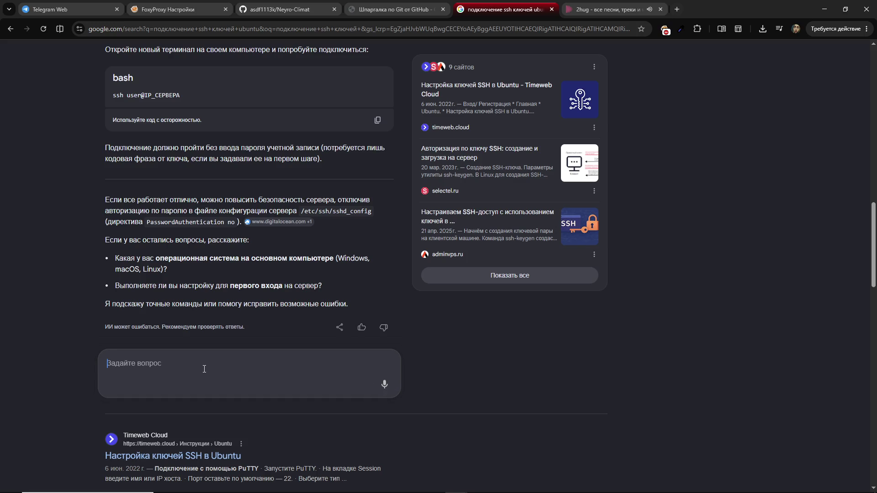
text(я со)
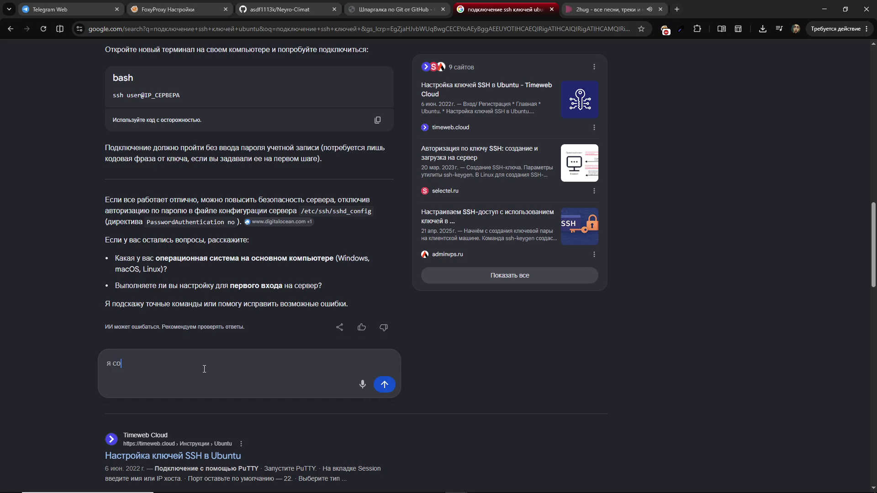
text(здал приватный и)
text( публ)
text(ичный)
key(BackSpace)
key(BackSpace)
text(е)
text( клю)
text(чи )
text(публи)
text(чный от)
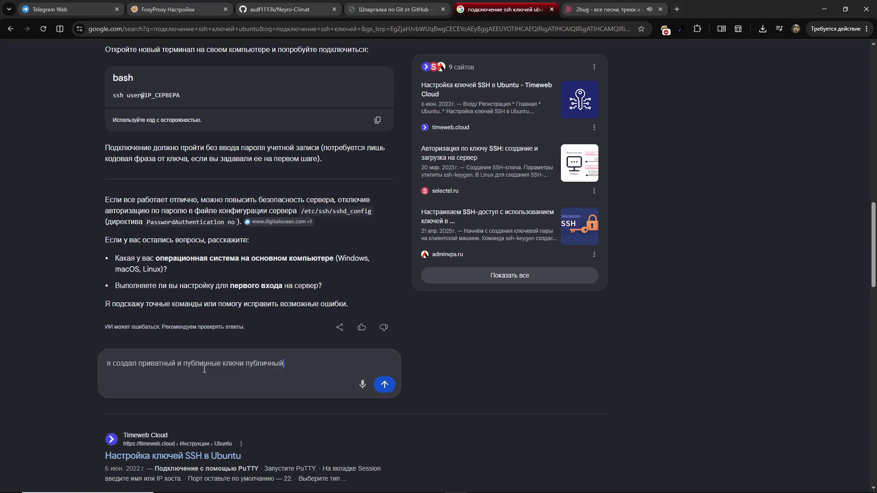
text(правил)
text( н)
key(BackSpace)
key(BackSpace)
key(BackSpace)
text(записал в )
text(профиль)
key(ctrl+BackSpace)
key(ctrl+BackSpace)
text(в профиле github )
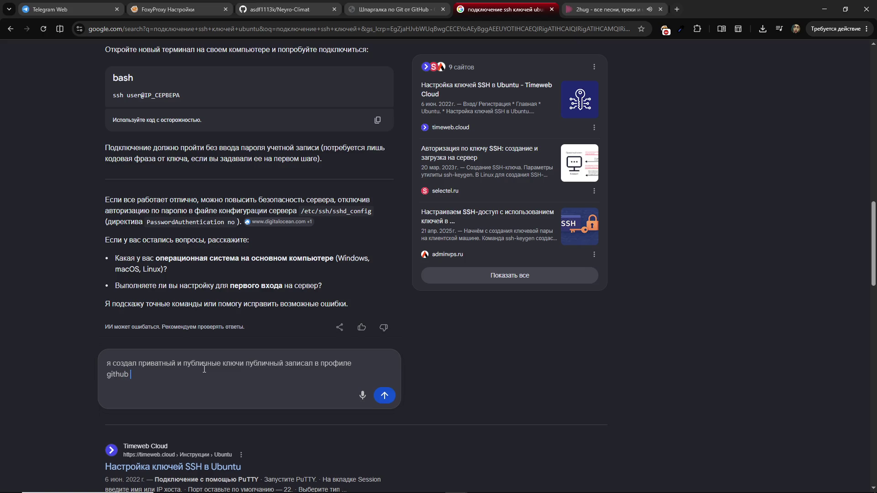
text(ка)
text(проверить)
key(ctrl+BackSpace)
key(ctrl+BackSpace)
key(BackSpace)
text(, как добавить ключь в)
key(BackSpace)
key(BackSpace)
key(BackSpace)
text(в автоматиче)
key(ctrl+BackSpace)
key(ctrl+BackSpace)
key(ctrl+BackSpace)
text(что делать?)
key(Return)
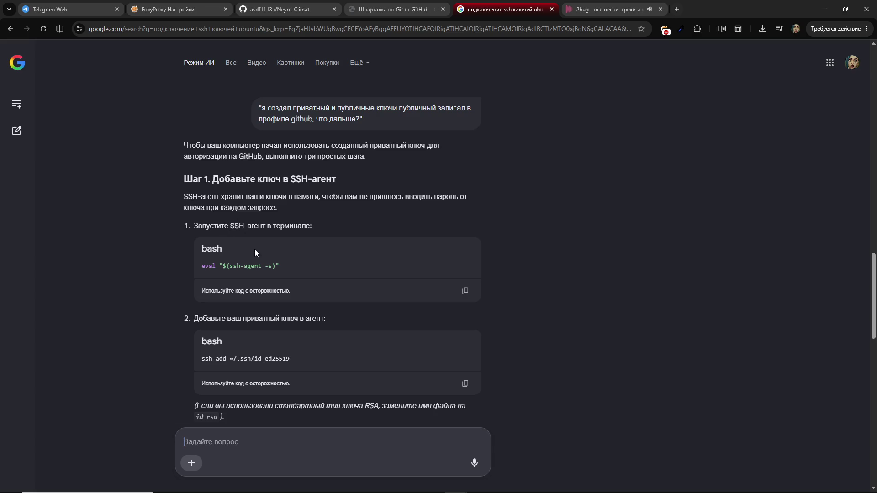
- Scroll the AI answer to Step 2 on the SSH agent and bring the terminal forward
scroll(254, 249, down, 1)
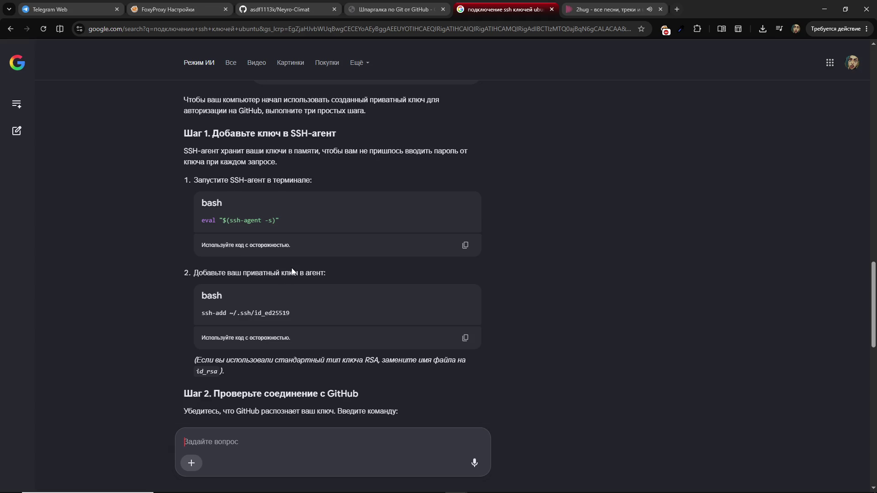
key(alt+Tab)
click(310, 162)
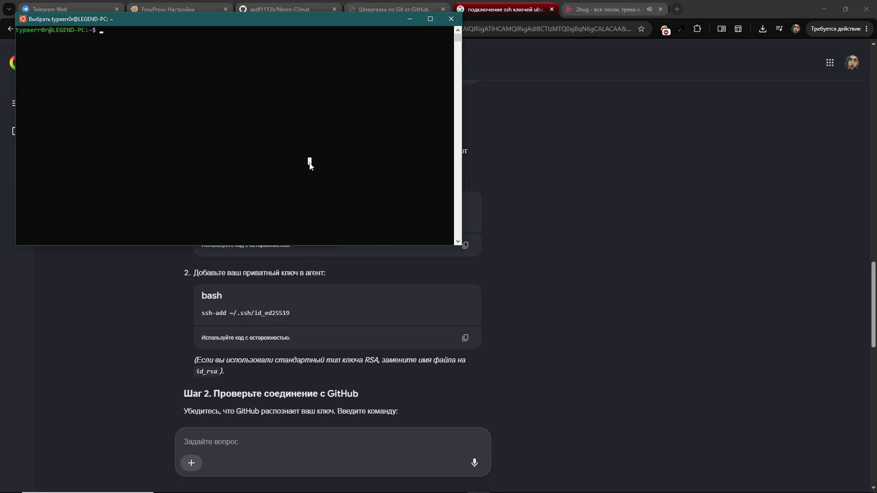
- Run ssh-agent in the terminal
text(ыыр)
key(BackSpace)
key(BackSpace)
key(BackSpace)
text(ssh-)
text(agent)
key(Return)
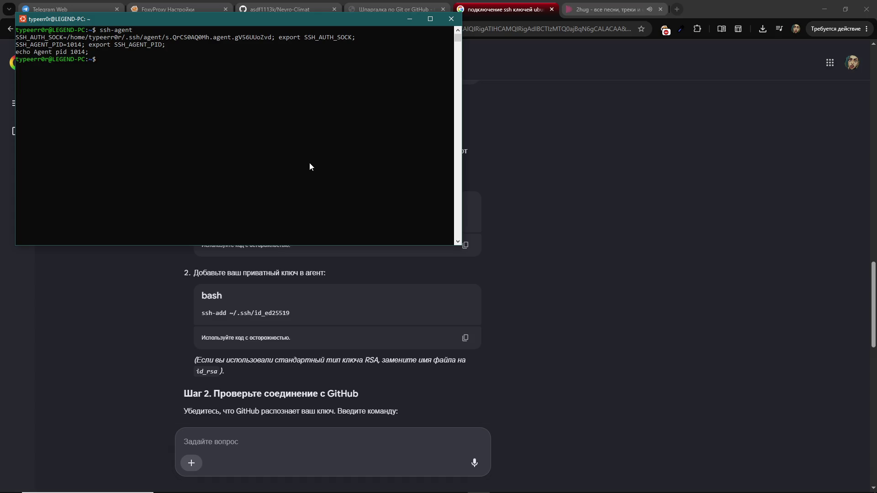
- List the home directory with ls and ll, showing github_key, github_key.pub and Neyro-Climat
text(ls)
key(Return)
text(clear)
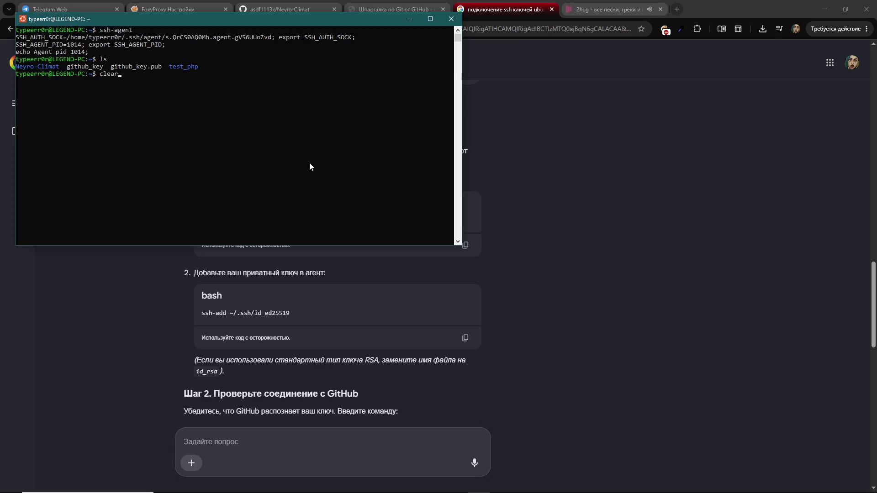
key(Return)
text(;)
key(BackSpace)
text(ll)
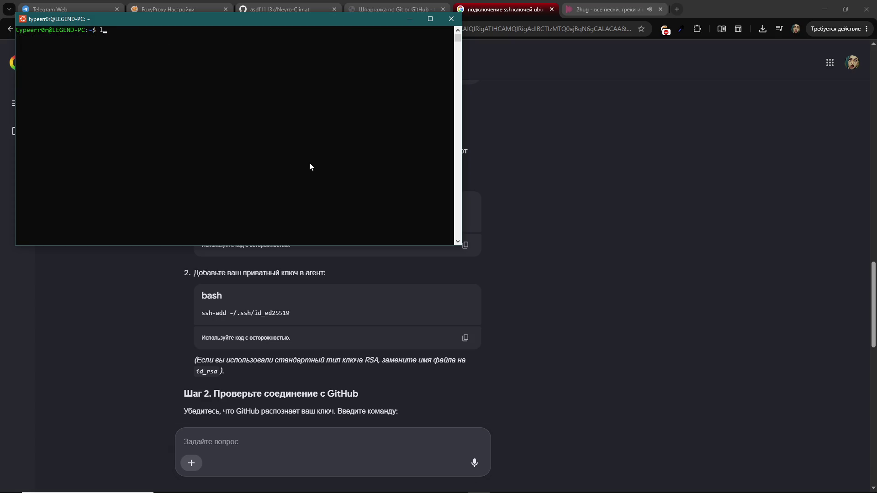
key(Return)
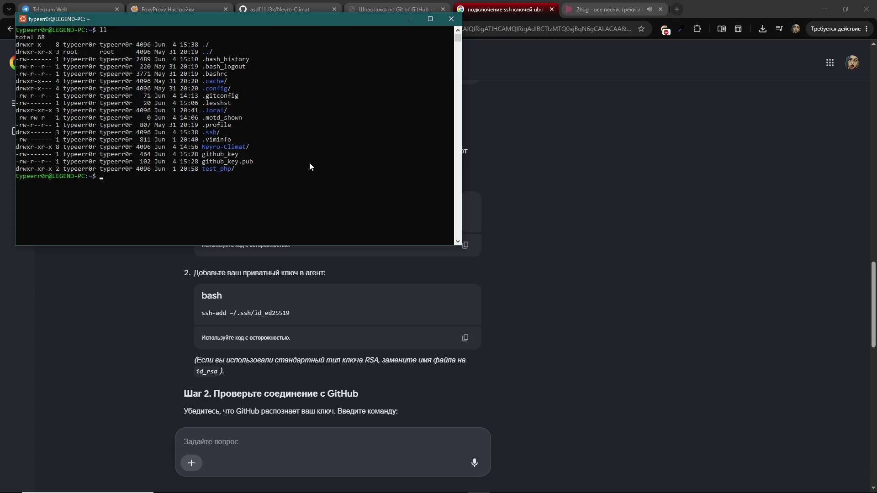
- Start typing ssh-add at the prompt
text(git add)
key(BackSpace)
key(BackSpace)
key(BackSpace)
text(ssh-add)
click(363, 310)
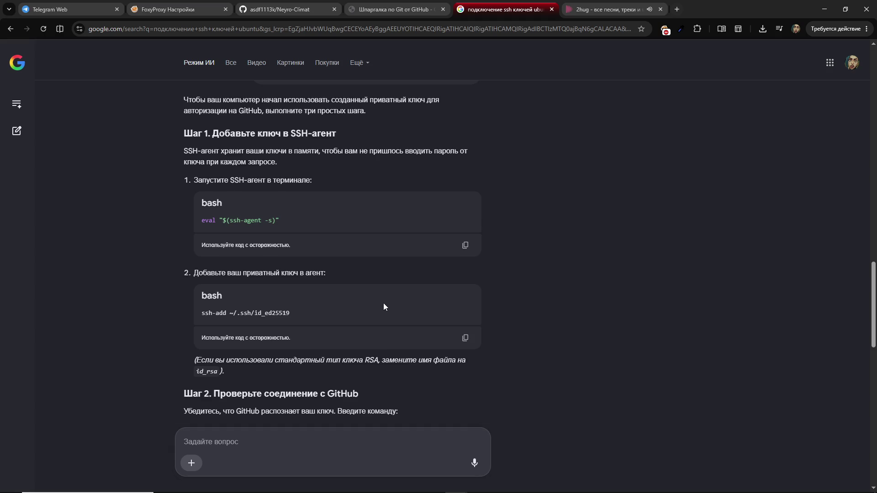
scroll(383, 307, down, 1)
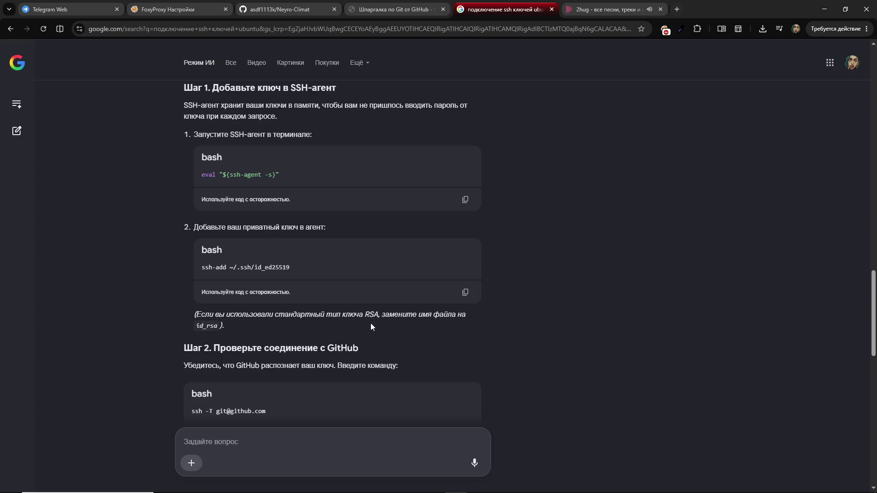
scroll(371, 323, down, 1)
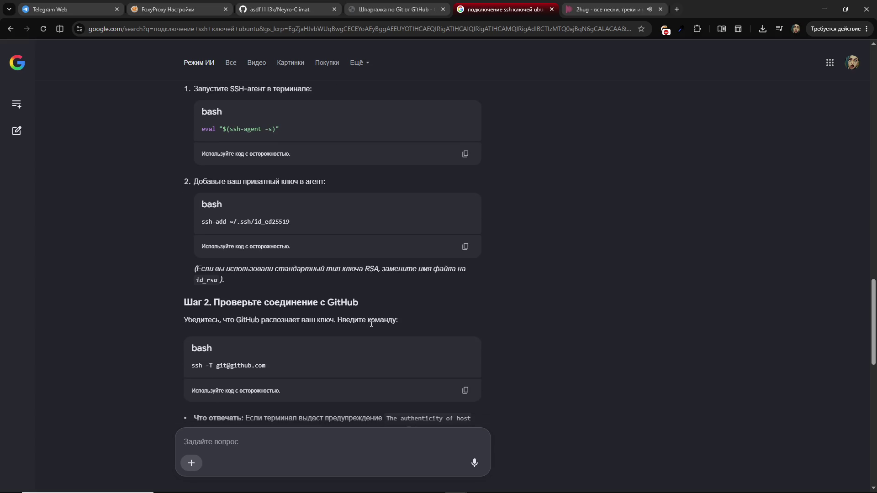
scroll(371, 323, up, 1)
key(alt+Tab)
- Run ssh-add github_key, which fails to connect to an agent
click(264, 207)
key(Escape)
text(github_key)
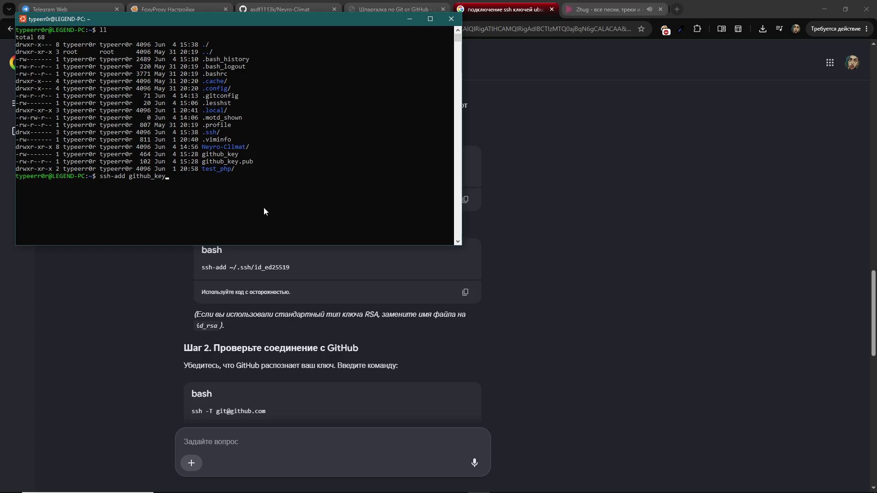
click(315, 267)
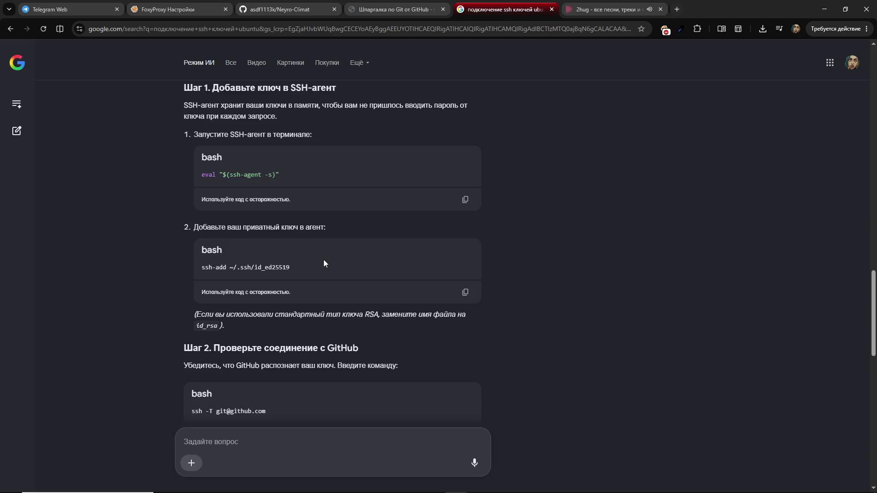
key(alt+Tab)
click(278, 143)
key(Escape)
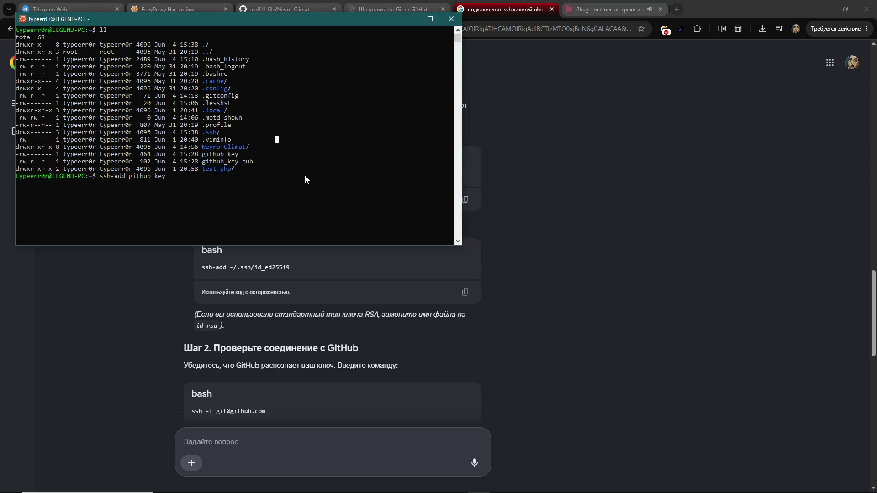
key(Return)
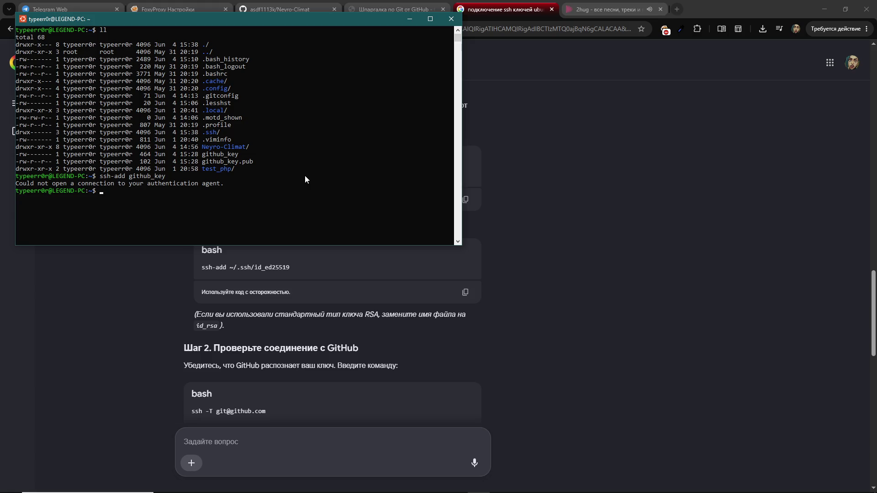
- List the files, start a new ssh-agent, and clear the terminal
text(ls)
key(Return)
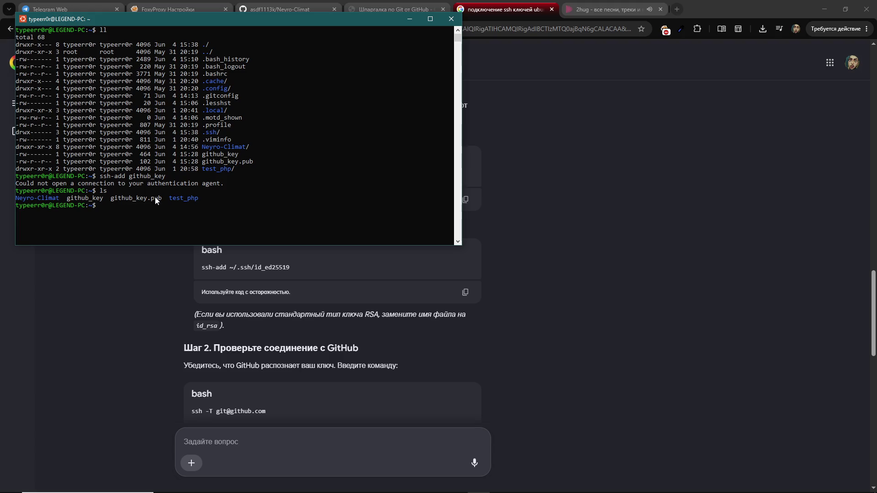
click(155, 215)
text(ls)
key(BackSpace)
key(BackSpace)
text(ssh-agent)
key(Return)
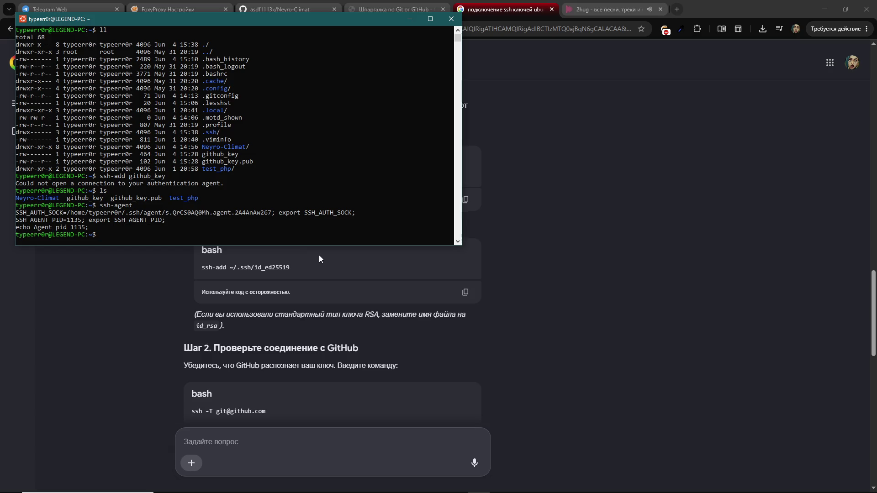
text(clear)
key(Return)
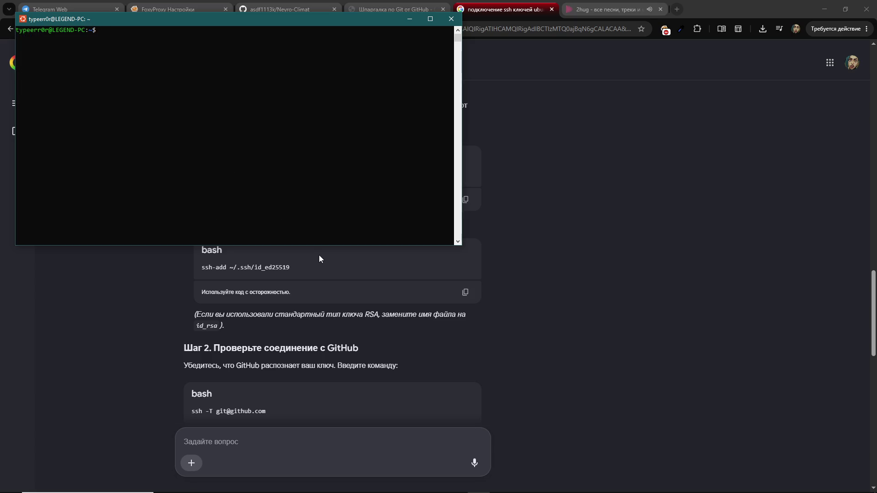
- Show the detailed home directory listing with ll
text(ls)
key(BackSpace)
key(BackSpace)
text(ls)
key(BackSpace)
key(BackSpace)
text(ll)
key(Return)
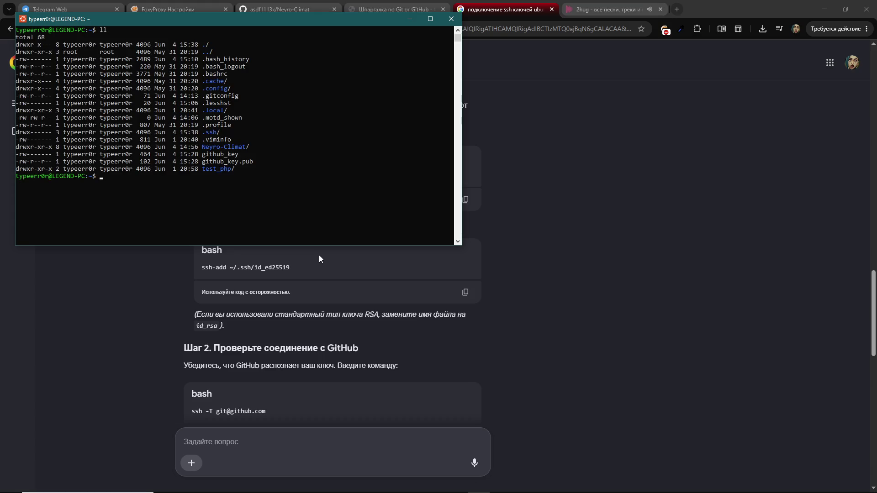
- Copy github_key into .ssh, change into that folder, and list its files
text(cp)
text( gi)
key(Tab)
text(ssh/)
key(Return)
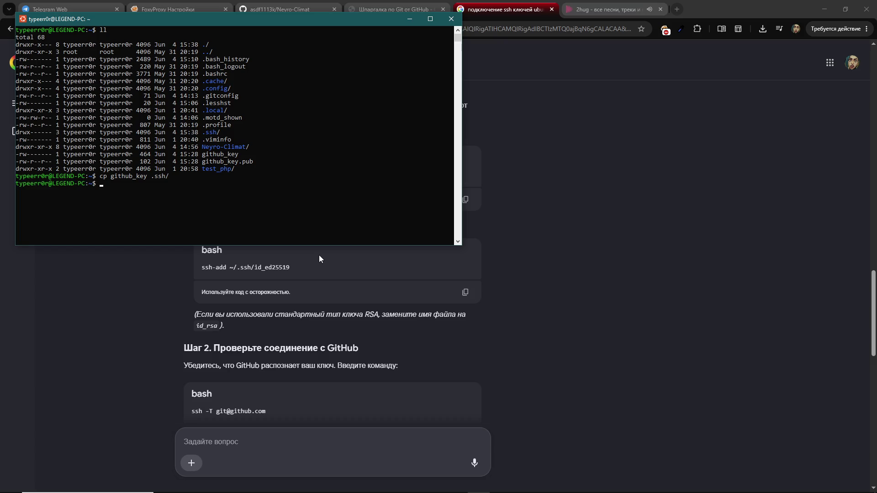
text(d )
text(.ssh/)
key(Return)
text(ls)
key(Return)
- Clear the screen and rerun ssh-add github_key from history; it still can't reach an agent
text(c;ear)
key(BackSpace)
key(BackSpace)
key(BackSpace)
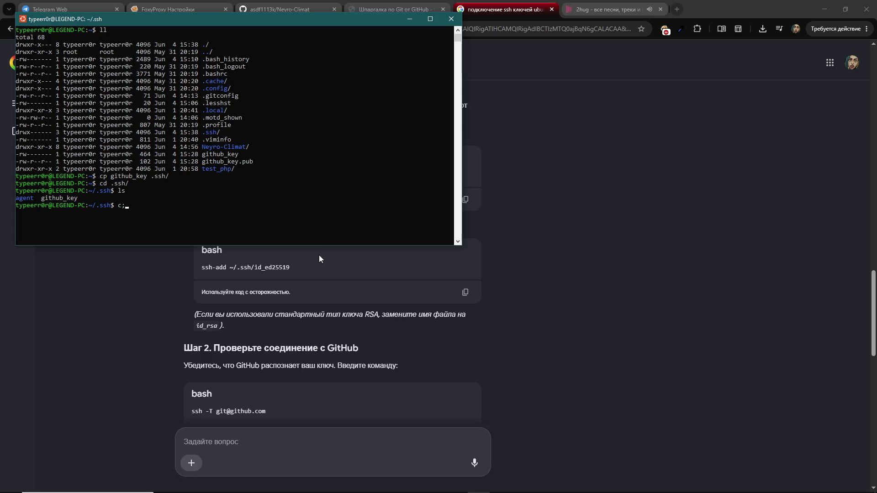
text(clear)
key(Return)
key(Up)
key(Up)
key(Up)
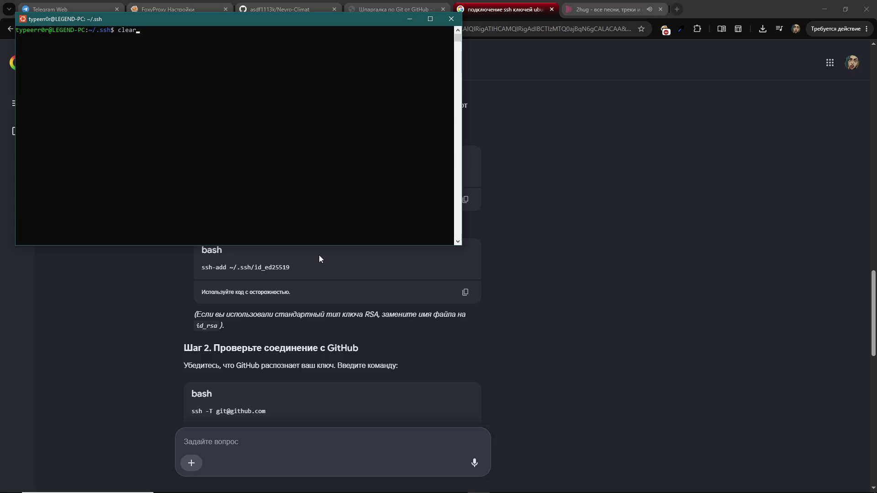
key(Up)
key(Up)
key(Up)
key(Return)
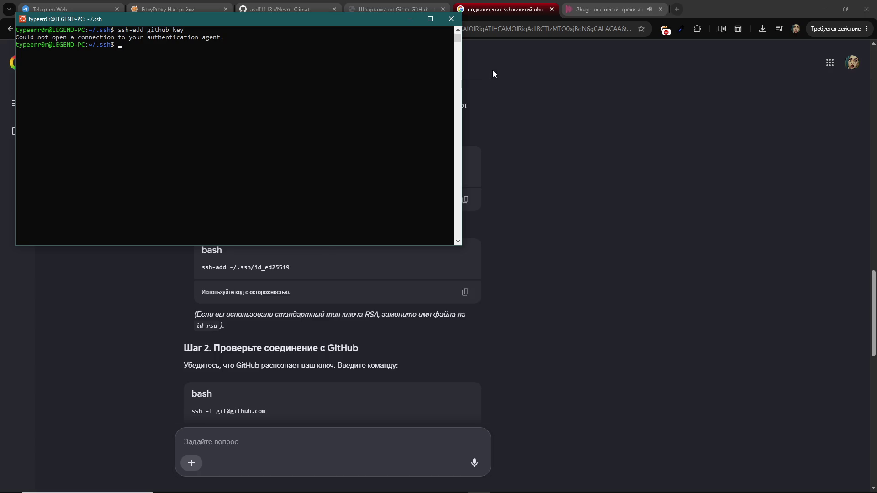
click(17, 37)
- Copy the agent connection error line and paste it into Google's translator in a new tab
drag(16, 37, 222, 42)
key(ctrl+c)
click(695, 147)
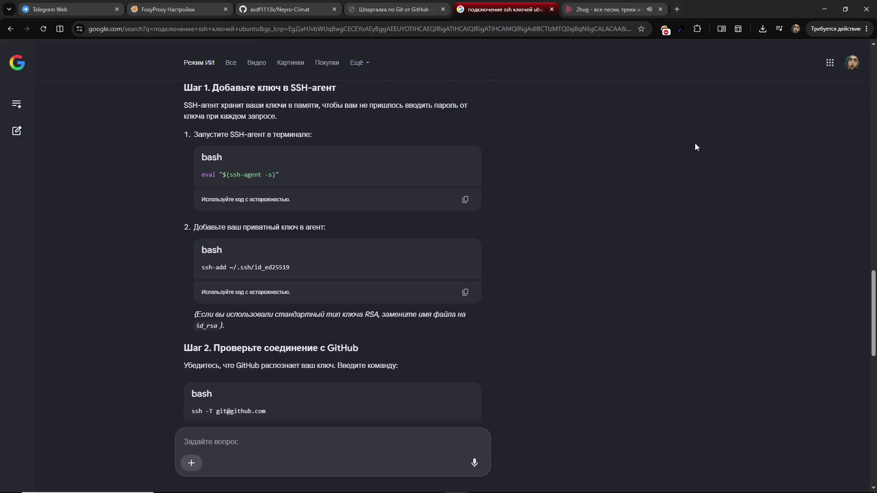
key(ctrl+t)
text(tra)
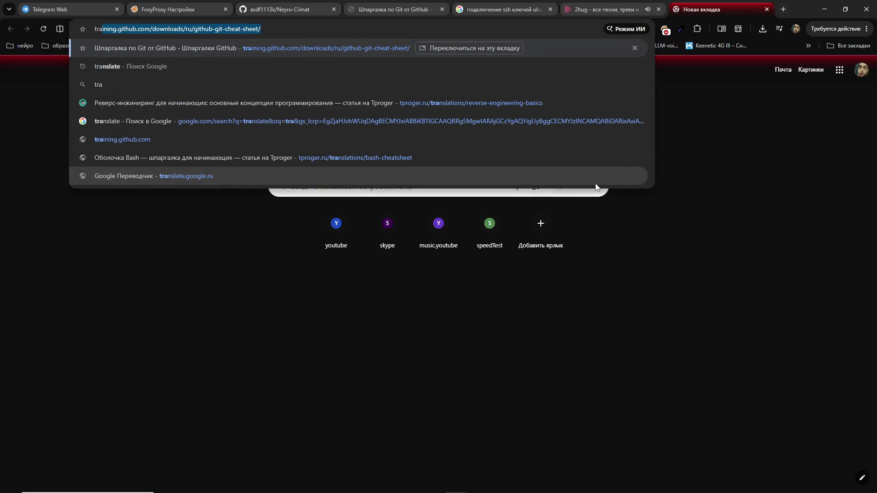
text(nslate)
key(Return)
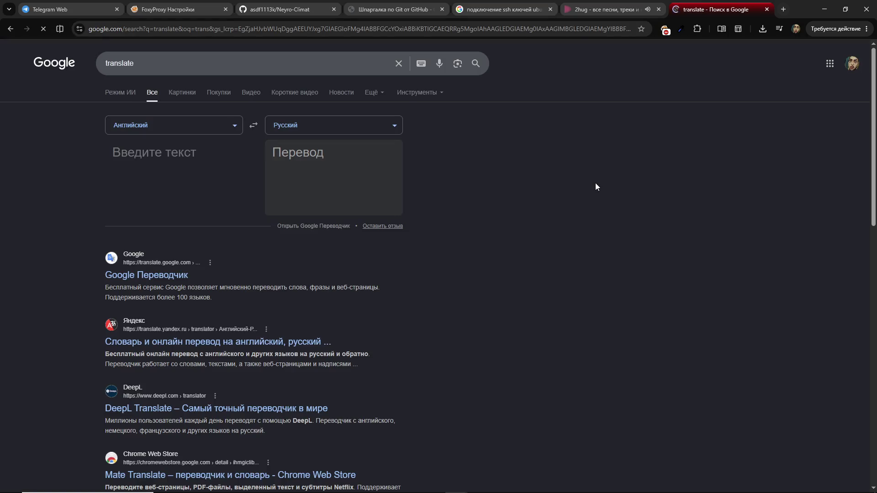
click(160, 152)
key(ctrl+v)
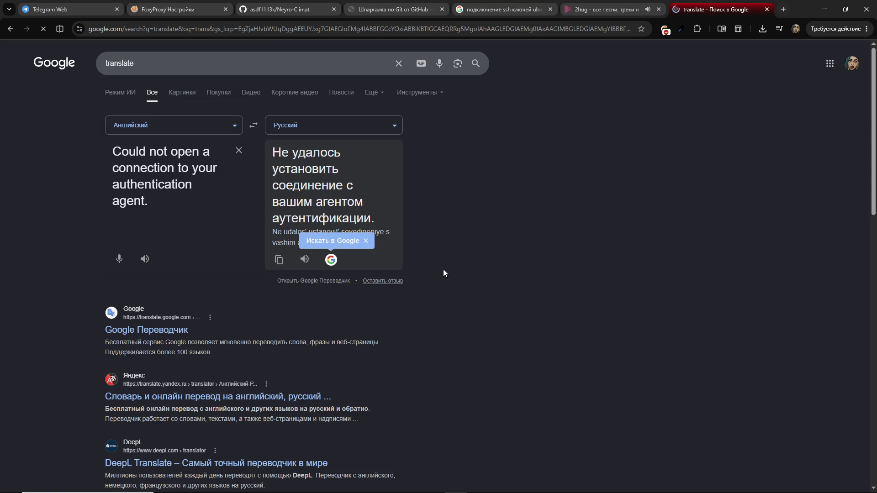
- Rerun ssh-agent in the terminal from the command history
key(alt+Tab)
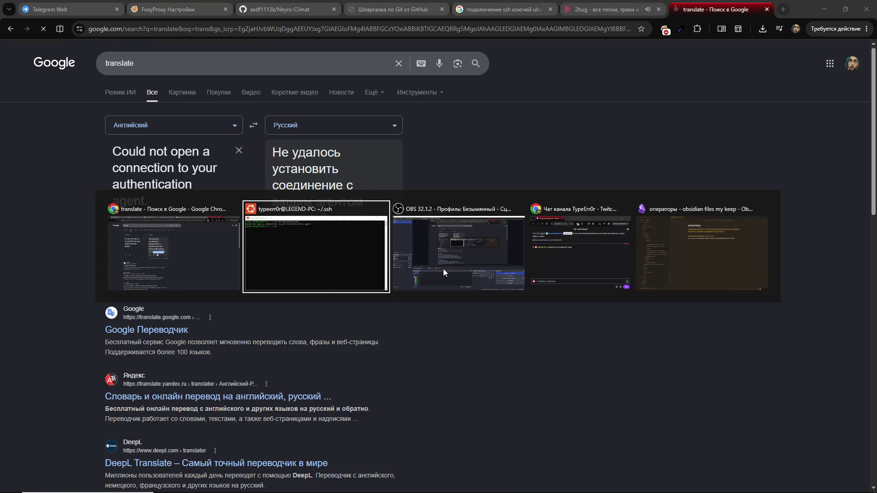
key(Up)
key(Up)
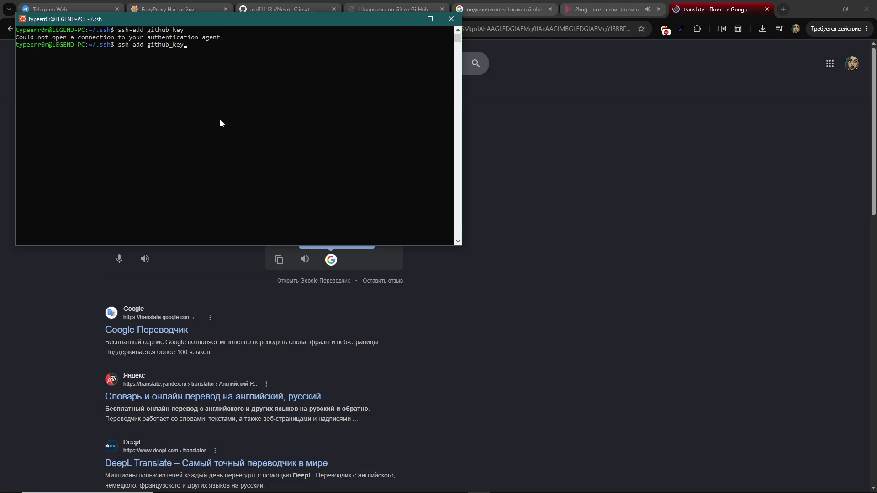
key(Down)
key(Down)
key(Up)
key(Up)
key(Up)
key(Up)
key(Return)
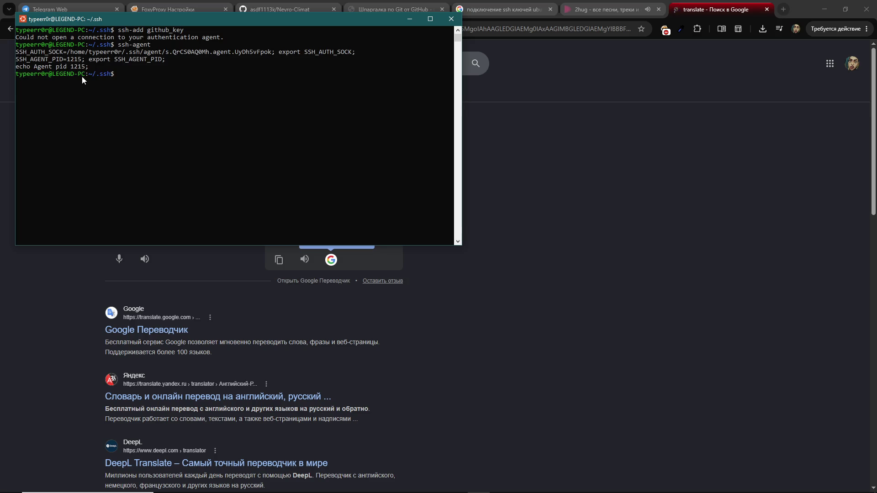
- Start typing 'eval $' at the prompt, then return to the SSH key instructions tab
drag(17, 55, 202, 73)
click(233, 80)
key(Escape)
text(eval)
text( $)
click(564, 191)
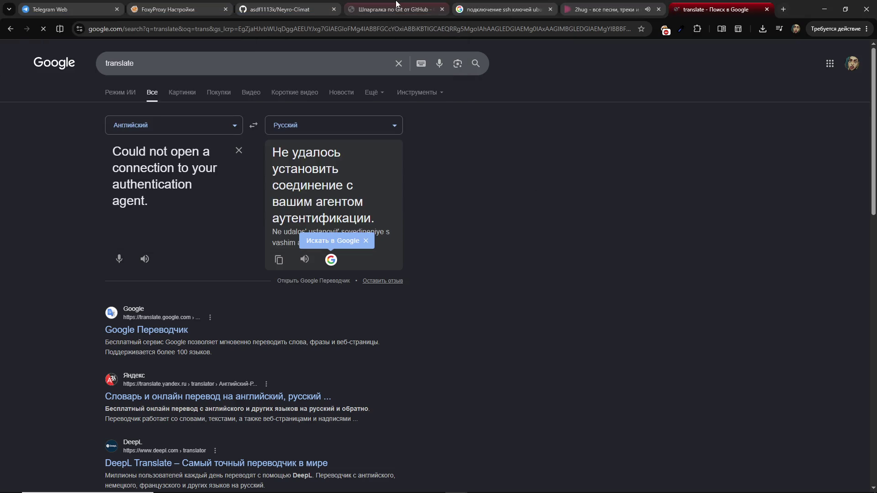
click(468, 5)
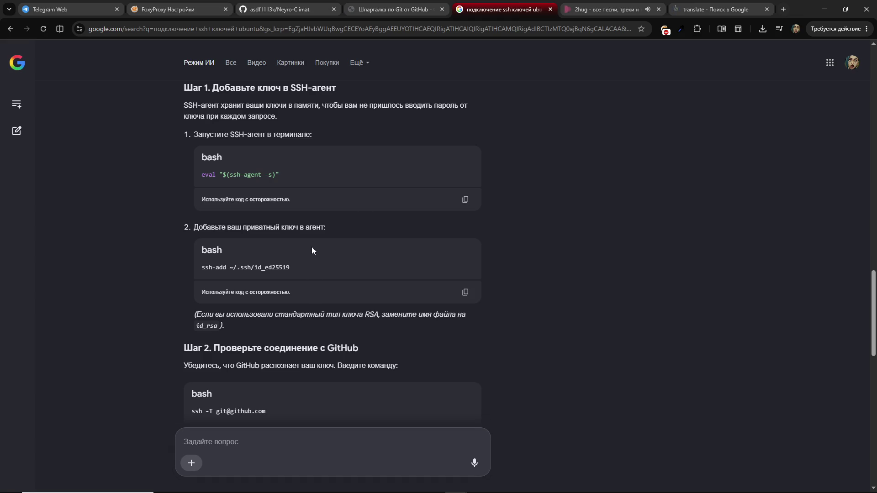
- Replace the unfinished eval command with 'ssh-agent -h' to list its usage options
drag(224, 173, 263, 175)
click(290, 182)
scroll(289, 183, down, 1)
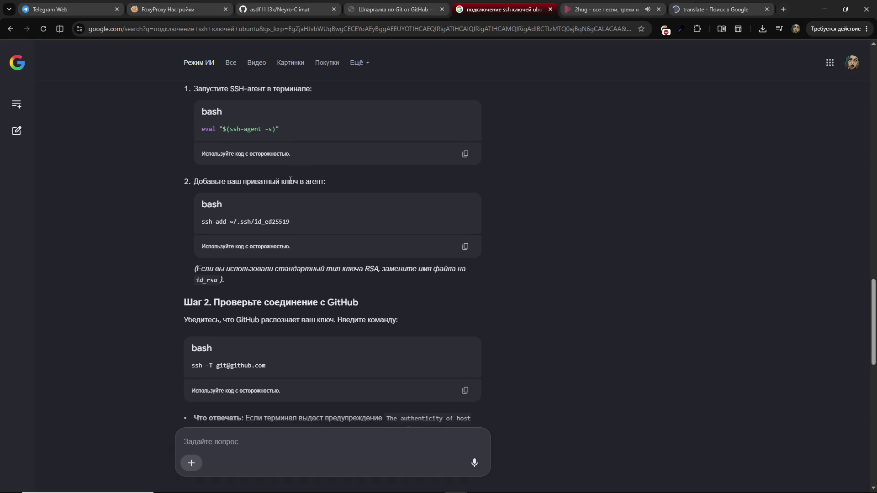
scroll(291, 180, up, 2)
key(alt+Tab)
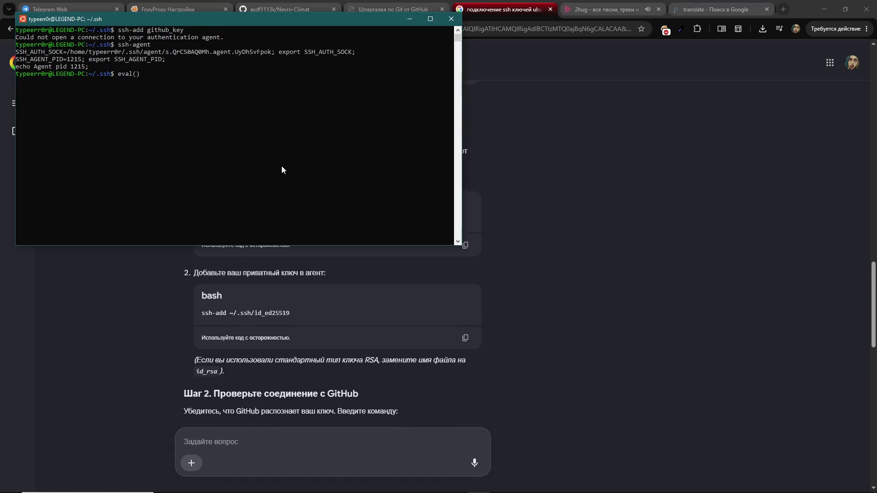
key(BackSpace)
key(BackSpace)
key(BackSpace)
text(ssh-agent )
text(-h)
key(Return)
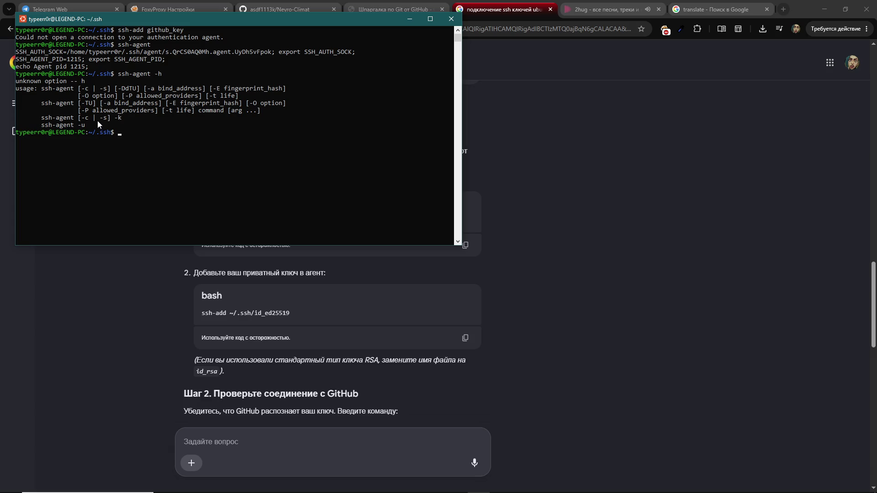
- Clear the terminal screen and go back to the browser's SSH guide
click(172, 133)
text(clear)
key(Return)
click(639, 246)
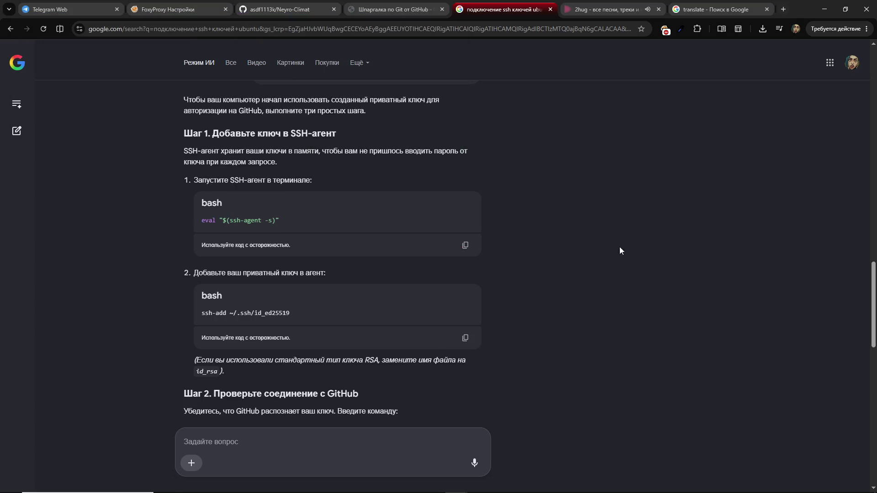
scroll(420, 297, down, 6)
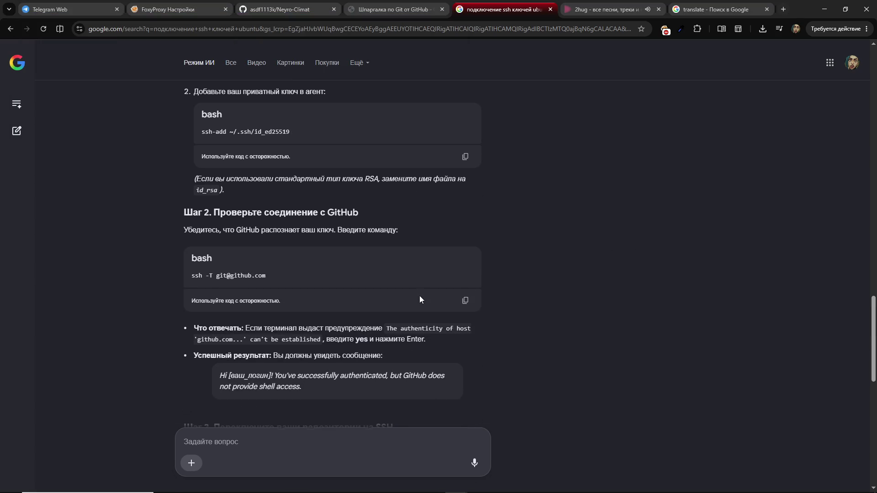
scroll(419, 296, down, 3)
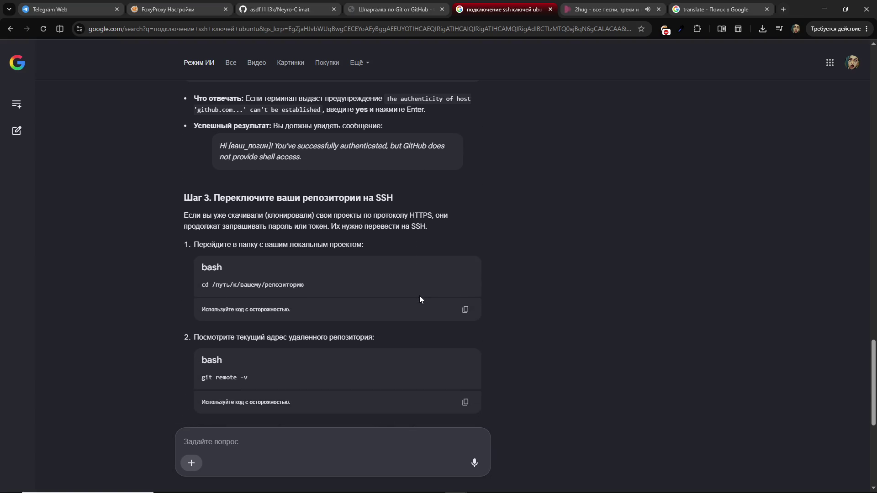
scroll(419, 296, down, 1)
scroll(420, 296, down, 2)
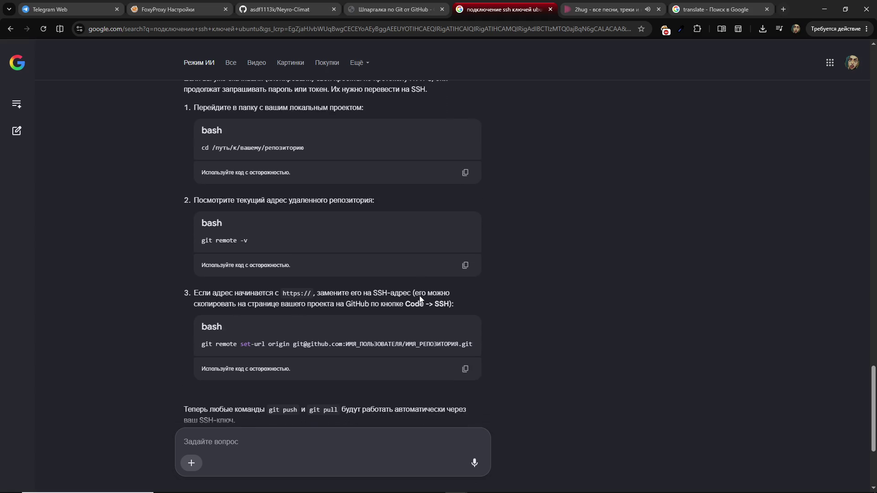
scroll(420, 296, down, 1)
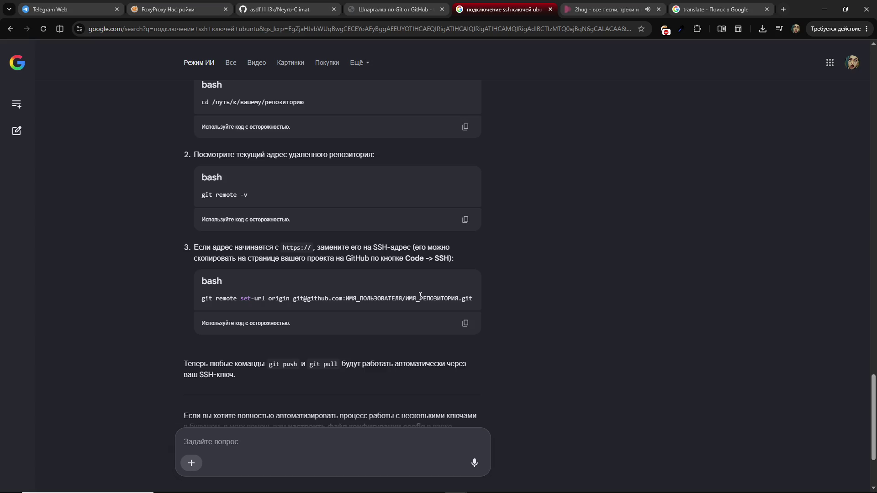
scroll(420, 296, down, 1)
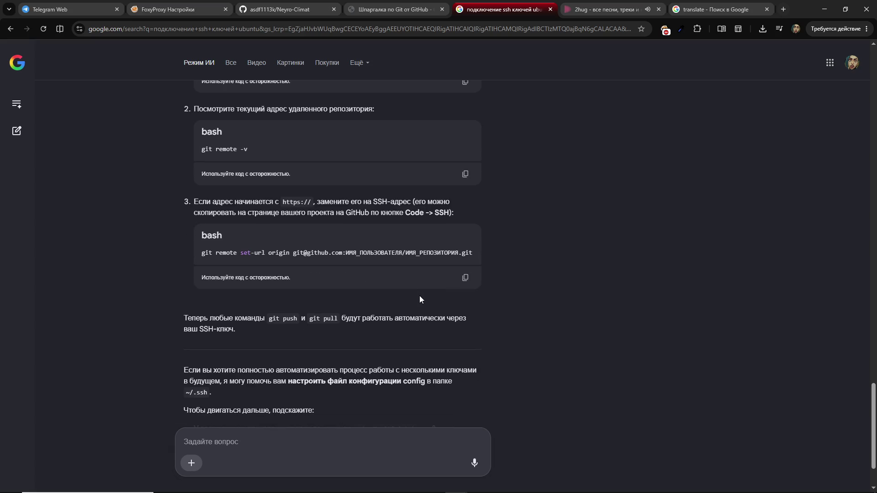
scroll(420, 297, down, 1)
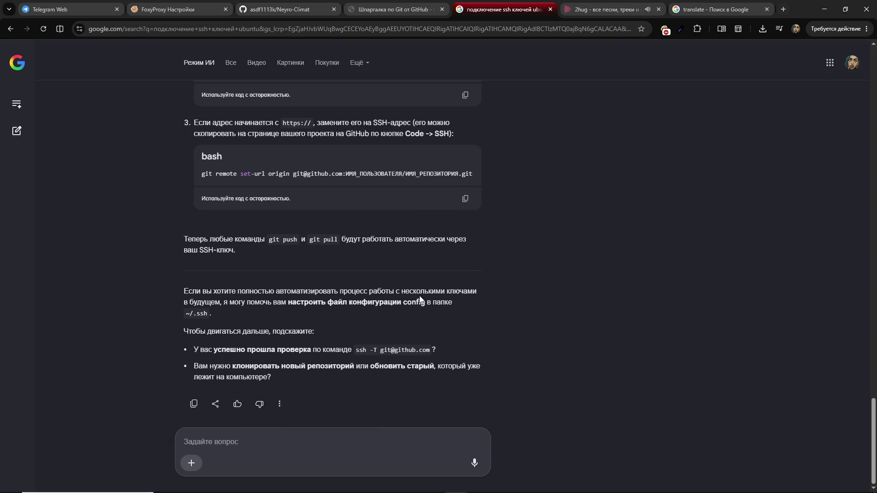
scroll(421, 301, up, 12)
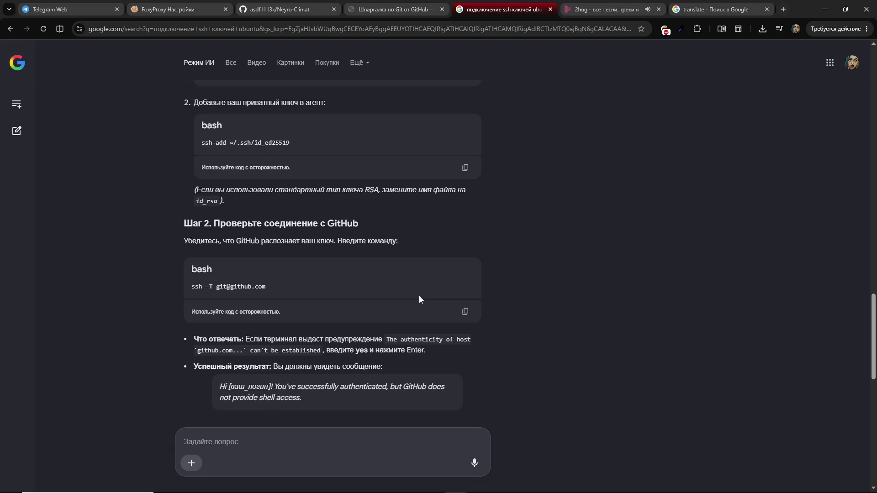
scroll(418, 295, up, 2)
scroll(418, 292, down, 14)
- Ask AI Mode 'почему в ssh-agent запускается с использованием eval'
click(314, 448)
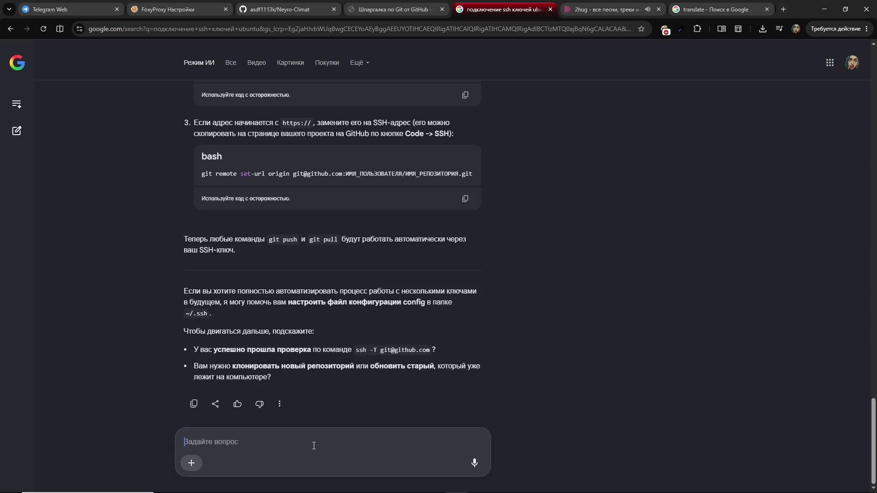
text(gj)
key(BackSpace)
key(BackSpace)
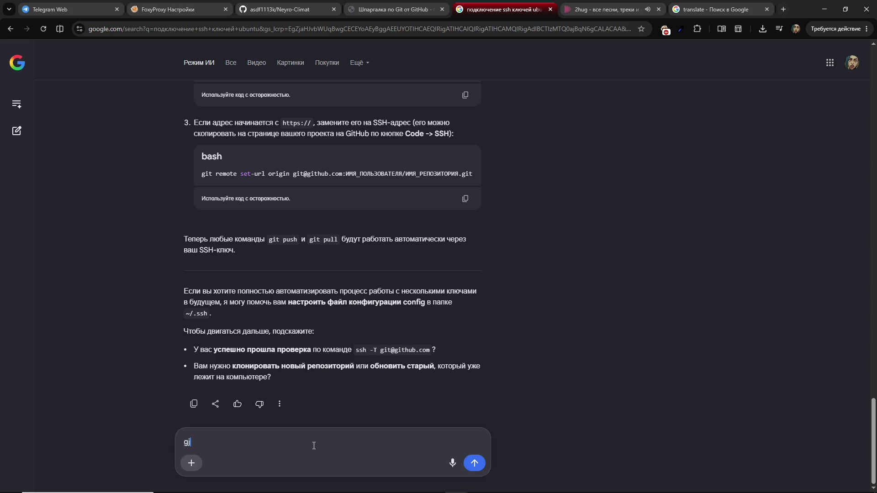
text(почему в )
text(ssh-а)
text(gent)
key(ctrl+Left)
key(ctrl+Left)
key(BackSpace)
key(BackSpace)
key(End)
text(запускается ч)
key(BackSpace)
key(BackSpace)
text(с использовани)
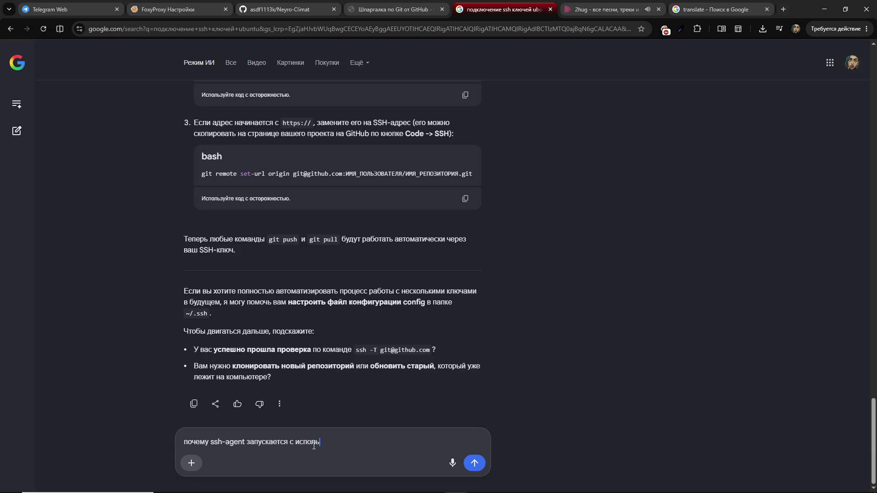
text(ем е)
text(val?)
key(Return)
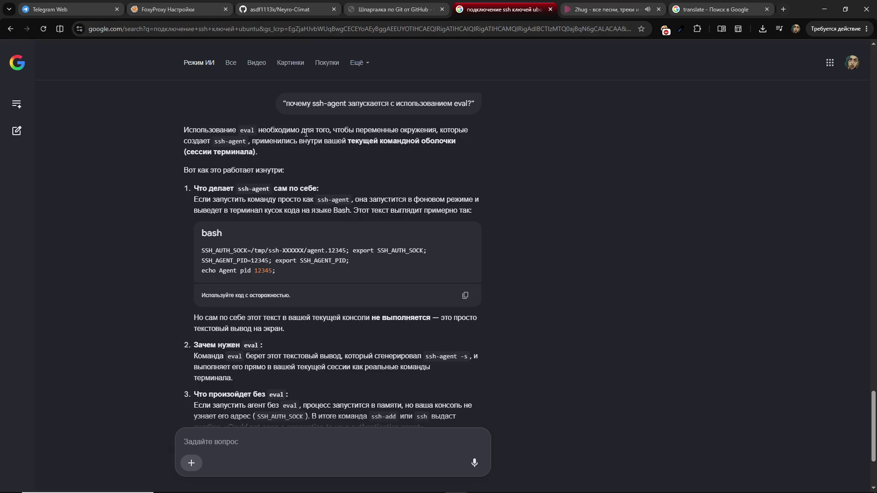
- Read the answer, highlighting the lines on why eval is needed and what ssh-agent does
drag(197, 127, 286, 130)
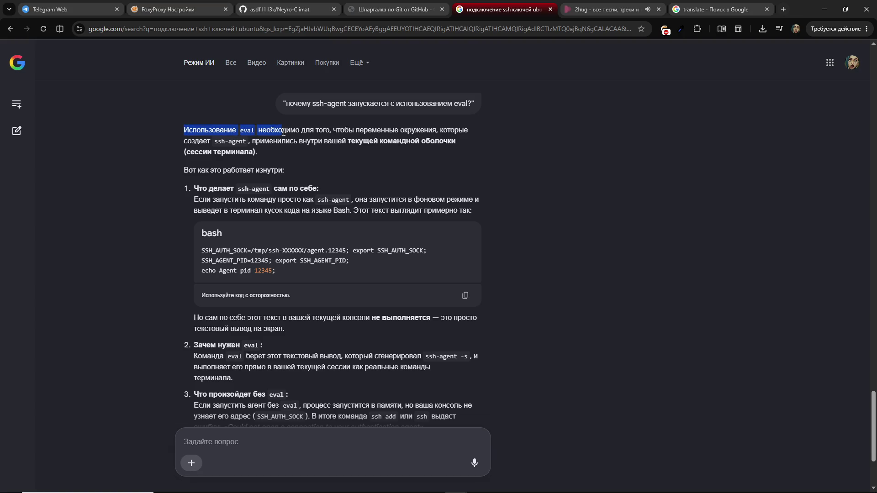
click(282, 153)
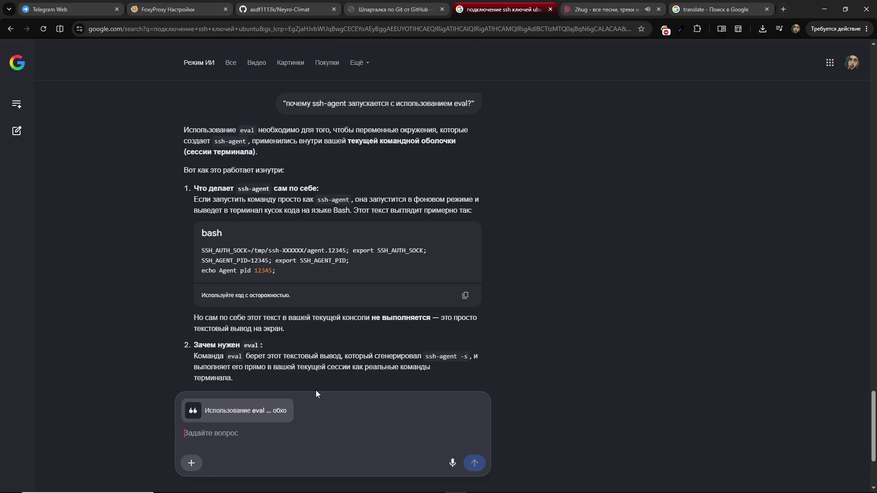
click(193, 411)
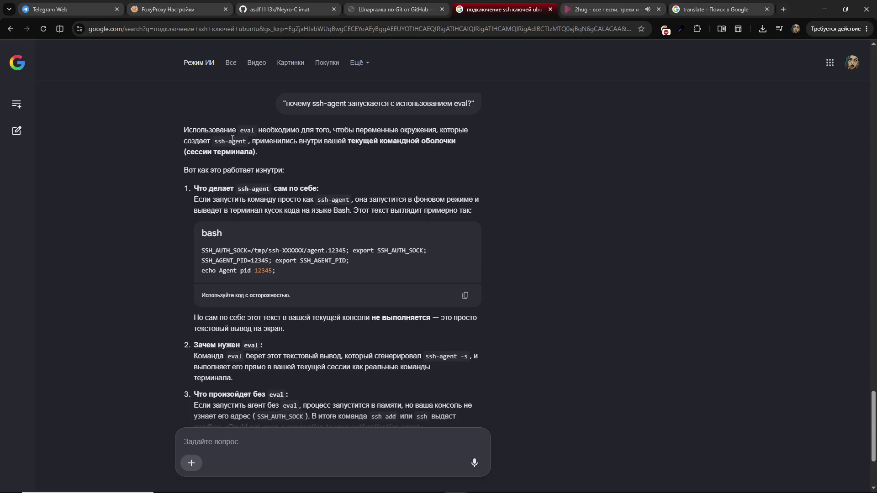
drag(201, 131, 299, 131)
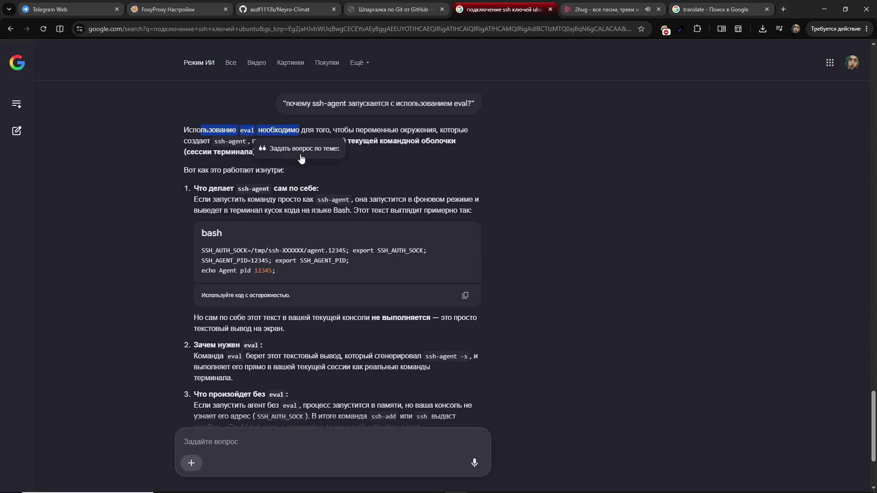
click(272, 134)
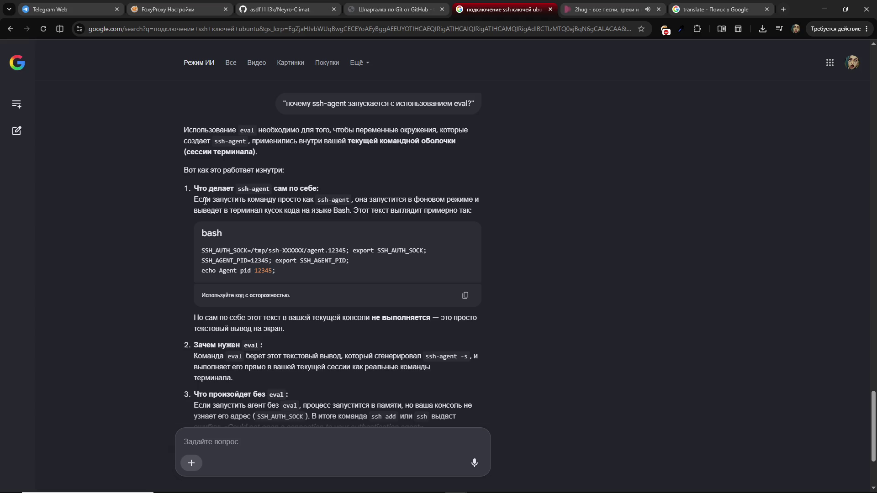
drag(188, 202, 491, 207)
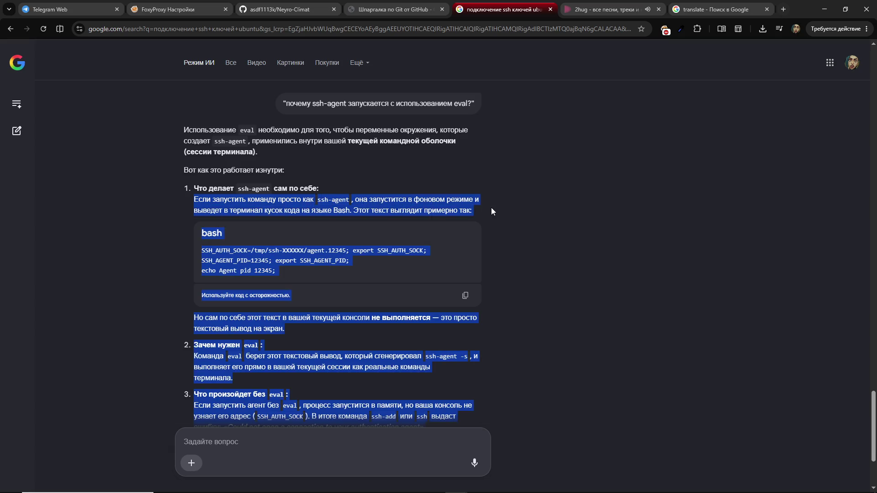
click(276, 222)
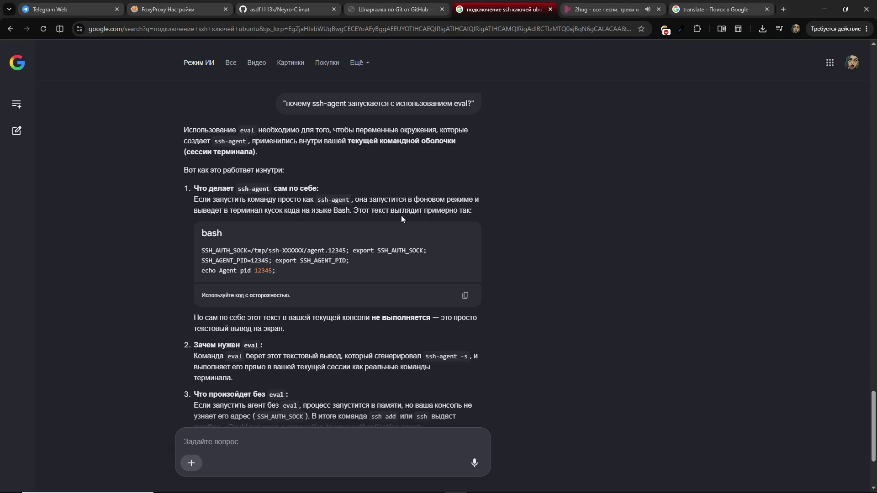
scroll(246, 264, down, 1)
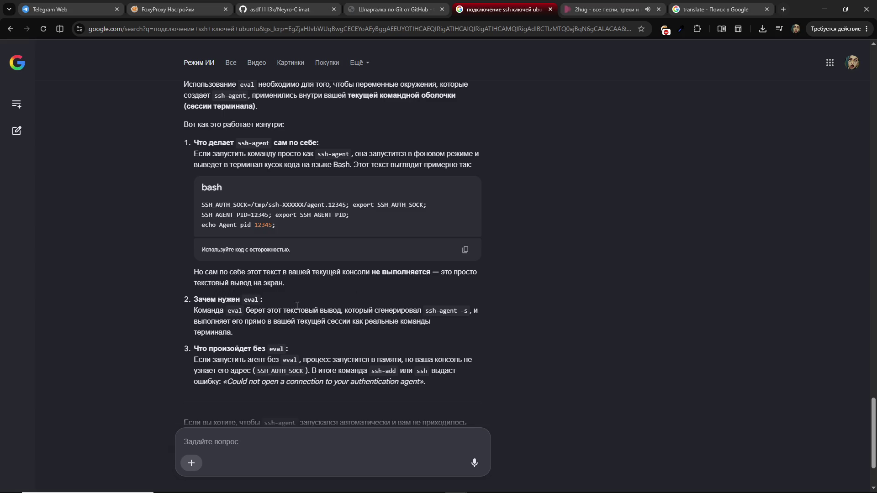
scroll(221, 307, down, 1)
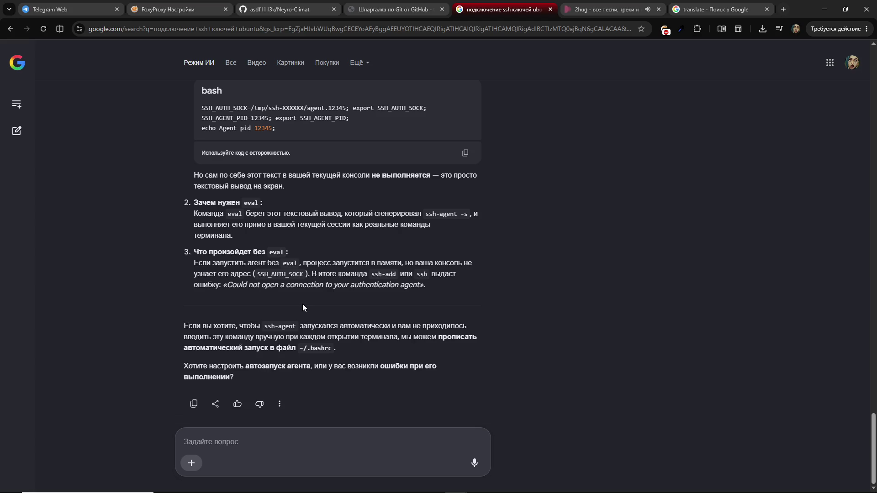
- Return to the home folder with cd and clear the terminal
key(alt+Tab)
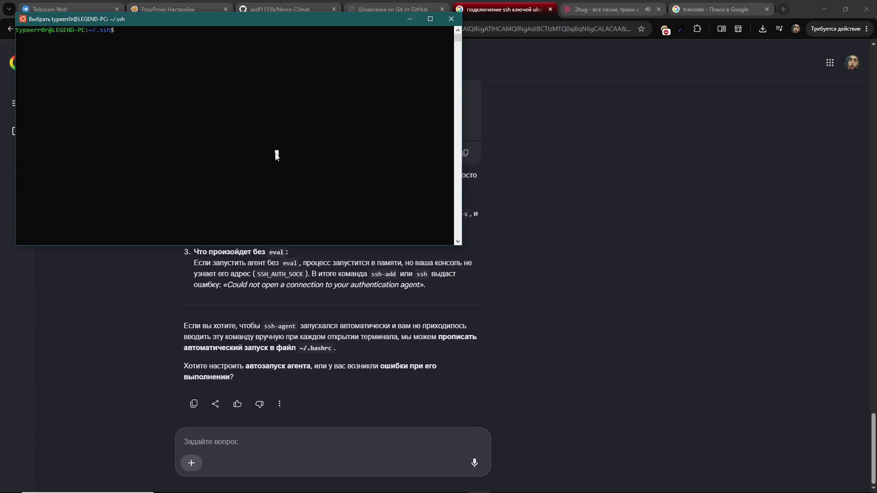
text(св)
key(BackSpace)
key(BackSpace)
text(cd)
key(Return)
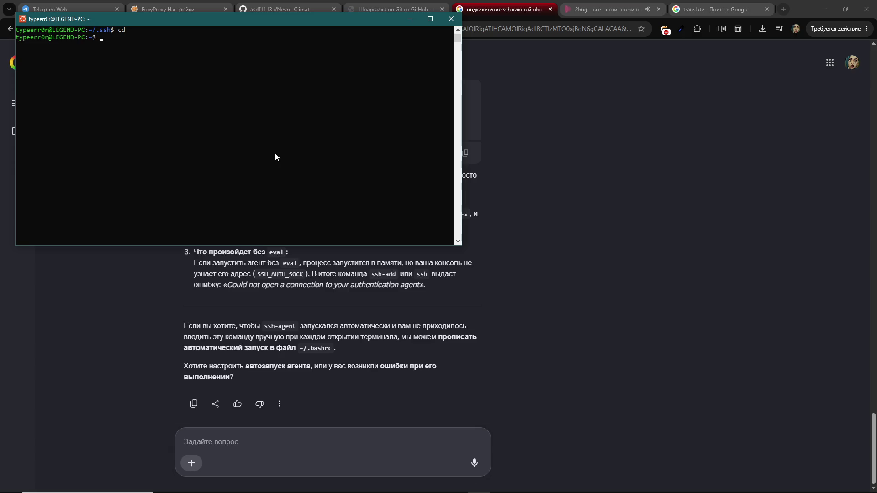
text(clear)
key(Return)
- Run ssh-agent without -s to print its SSH_AUTH_SOCK and SSH_AGENT_PID lines
text(ssh-a)
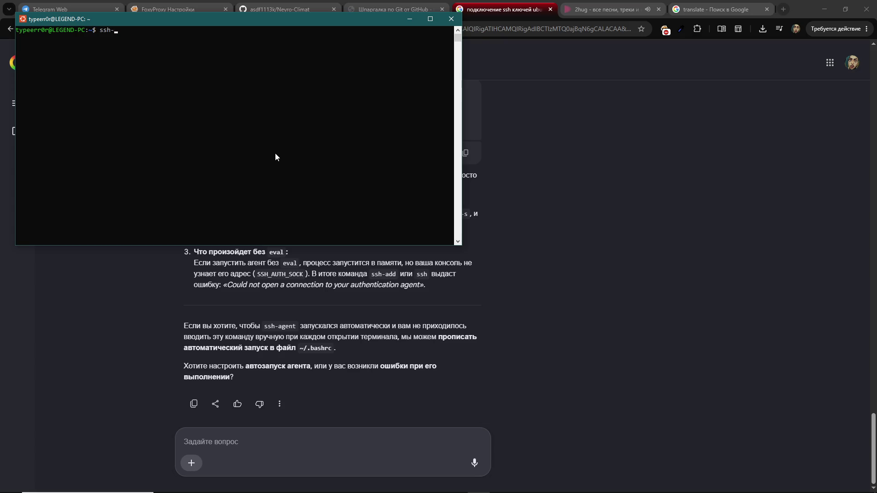
text(gent)
text( -s)
key(BackSpace)
key(BackSpace)
key(Return)
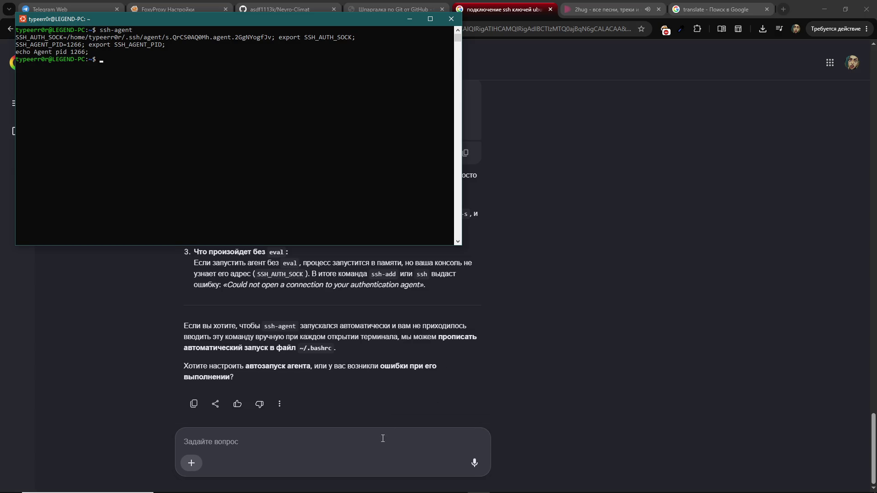
click(292, 361)
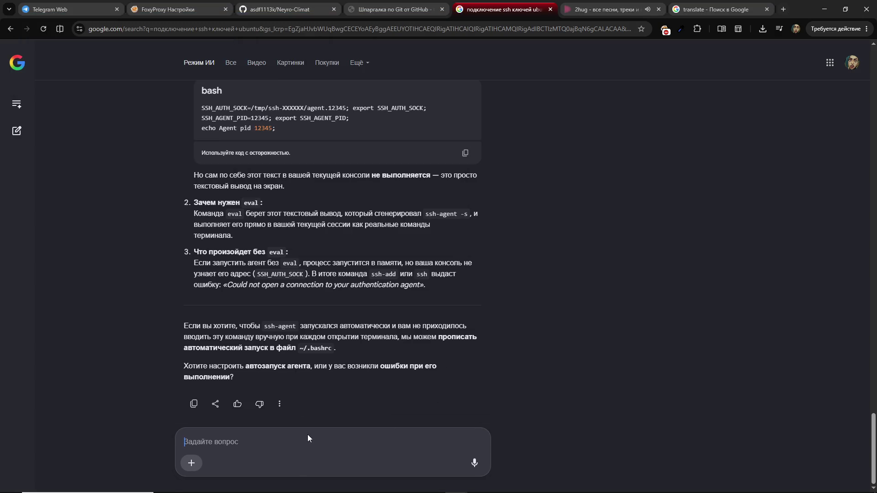
- Start typing 'зачем ключ' in the AI Mode box while reviewing the eval answer
text(pfxtv r)
key(BackSpace)
key(BackSpace)
key(BackSpace)
text(зачем ключ)
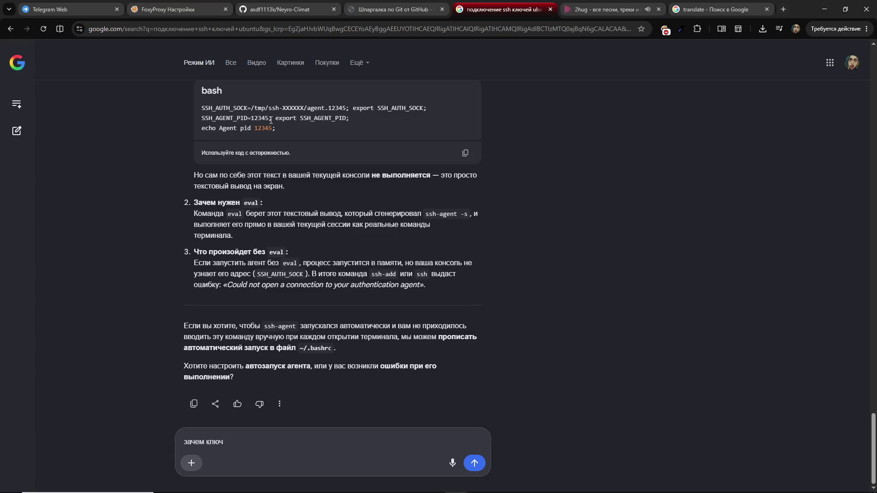
scroll(267, 286, up, 3)
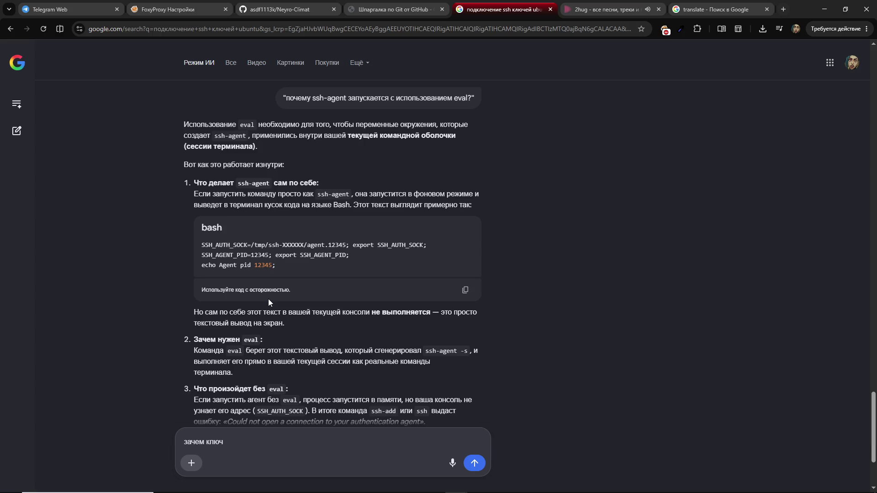
scroll(268, 301, up, 1)
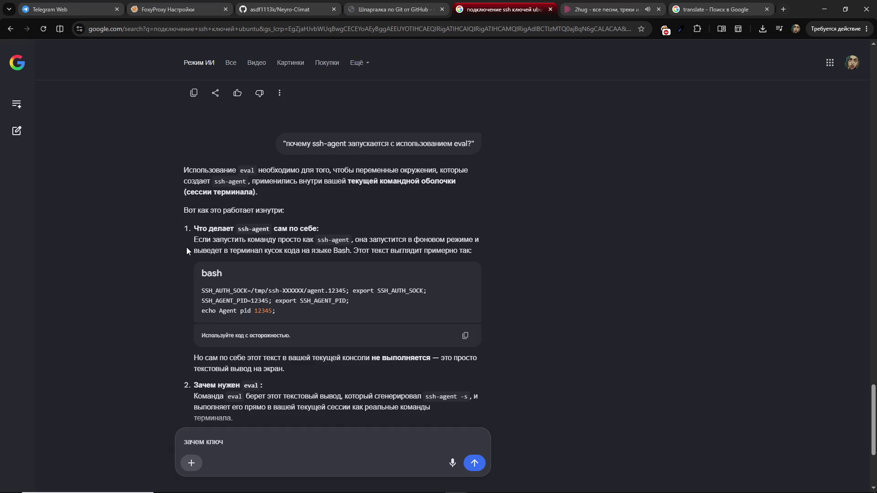
scroll(247, 291, down, 4)
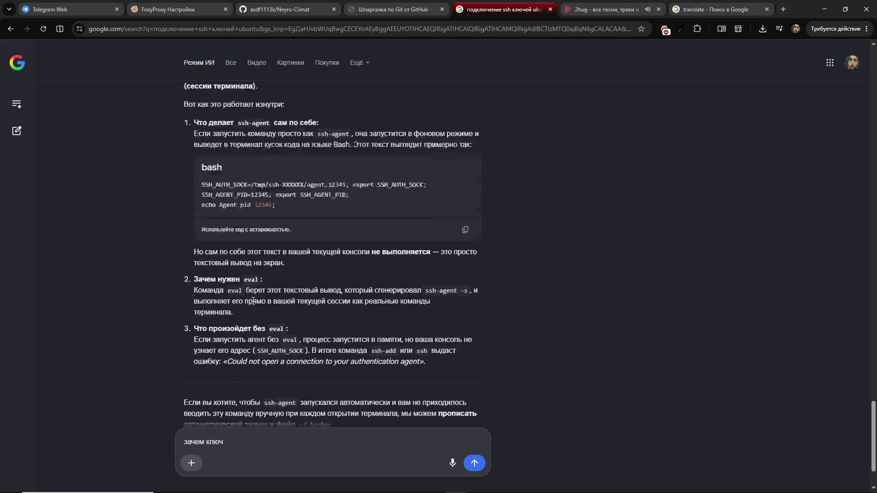
- Complete the question as 'зачем ключ -s ?' and submit it
text(-s)
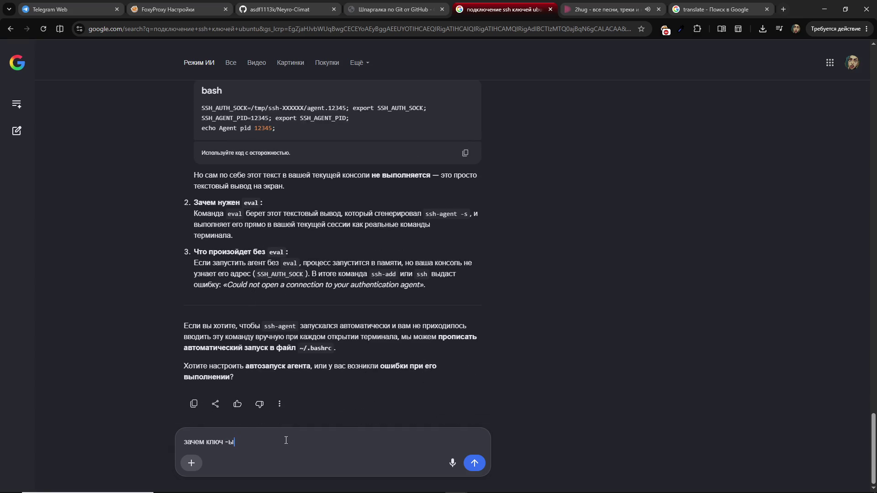
text(8)
key(BackSpace)
text(*)
key(BackSpace)
text(?)
key(BackSpace)
text(?)
key(Return)
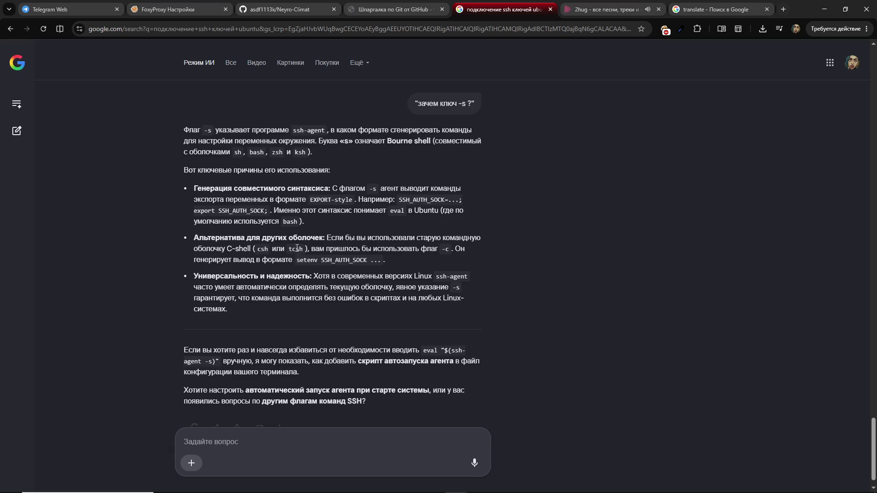
key(alt+Tab)
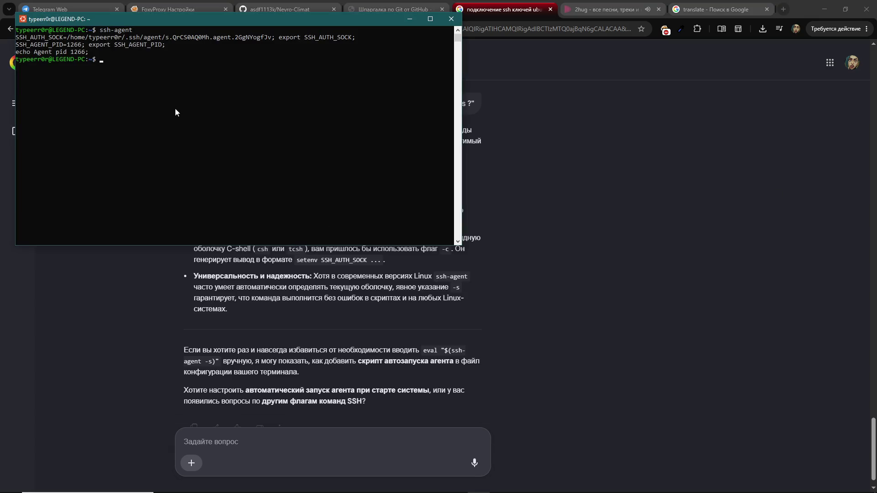
- Copy and run the SSH_AUTH_SOCK and SSH_AGENT_PID export lines, then clear the screen
drag(166, 46, 13, 37)
right_click(13, 38)
click(179, 83)
right_click(180, 84)
drag(165, 45, 15, 38)
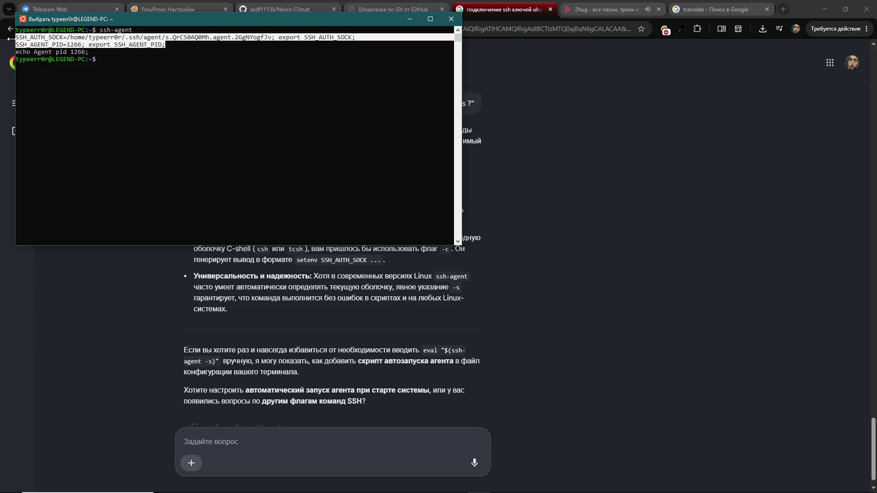
right_click(161, 95)
right_click(161, 95)
key(Return)
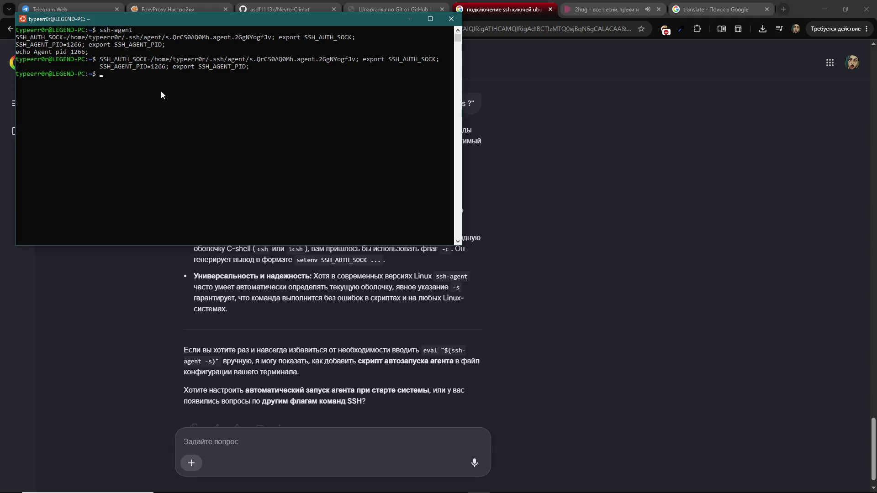
text(сдуфык)
key(Return)
text(сlear)
key(Return)
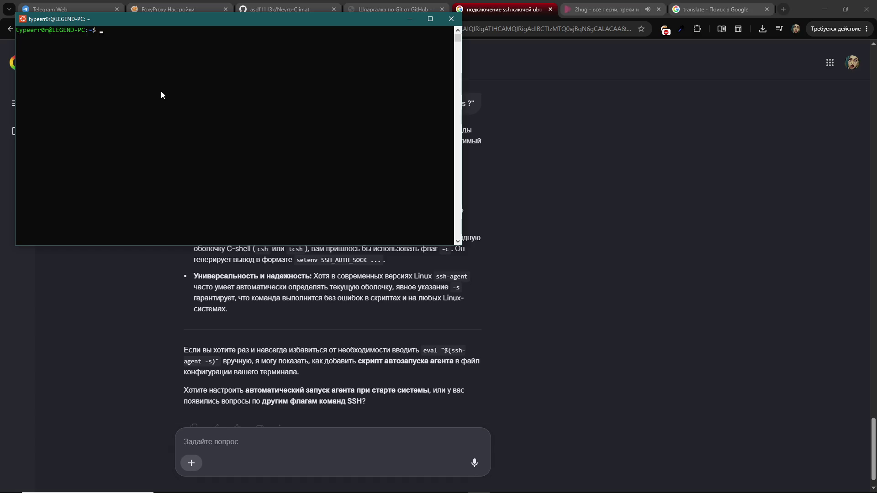
- Add github_key to the agent with ssh-add, entering its passphrase, then clear the screen
text(git)
key(BackSpace)
key(BackSpace)
key(BackSpace)
text(ssh)
text(-add )
text(github_key)
key(Return)
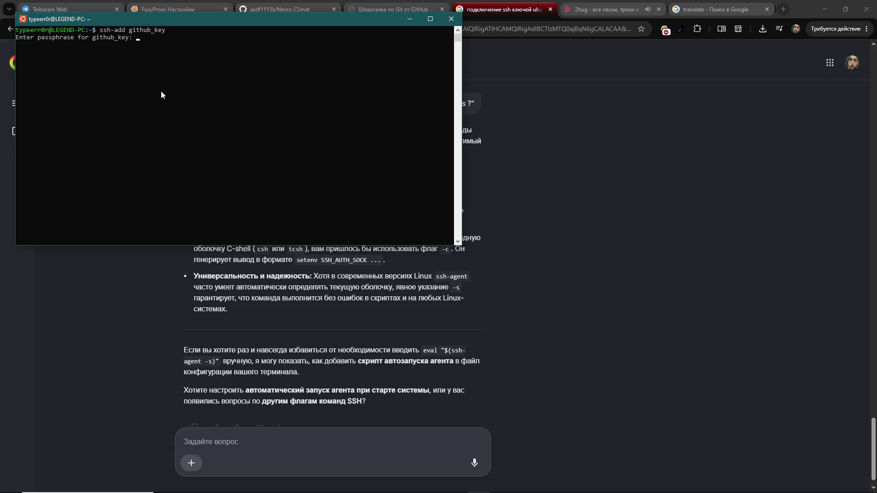
key(Return)
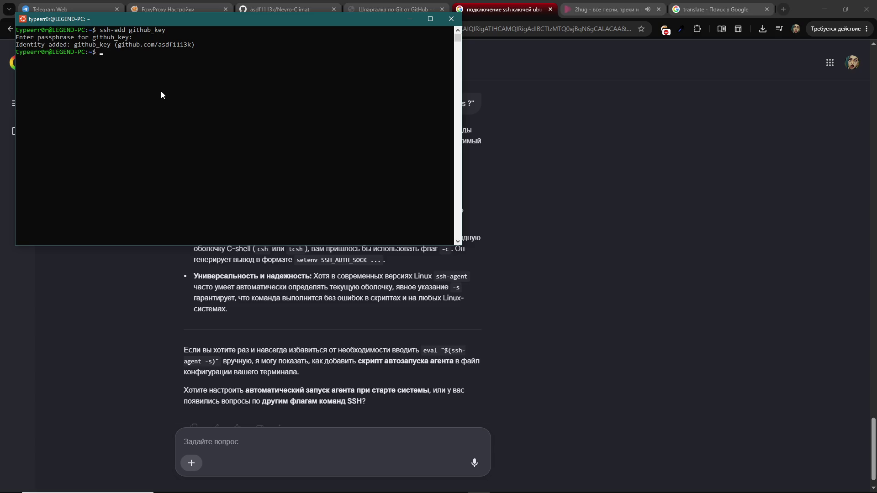
text(clear)
key(Return)
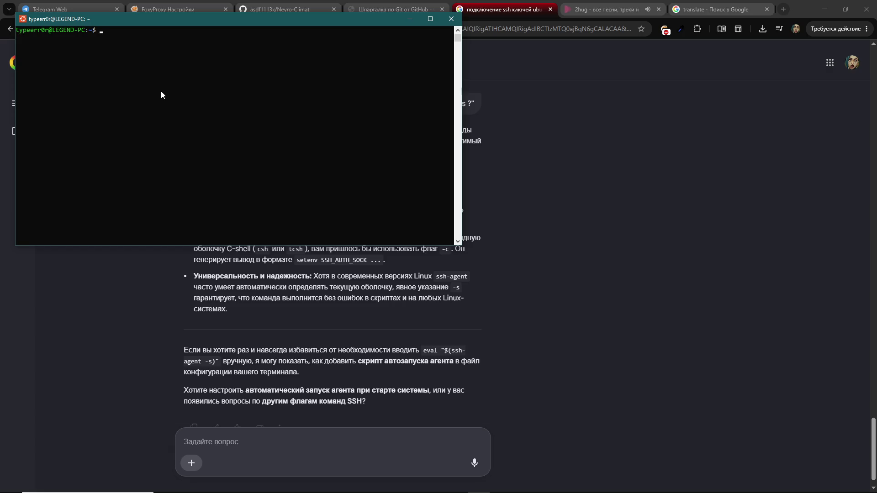
text(ssh g)
text(i)
text(hub)
text(t)
click(377, 323)
scroll(377, 323, up, 4)
scroll(376, 325, up, 9)
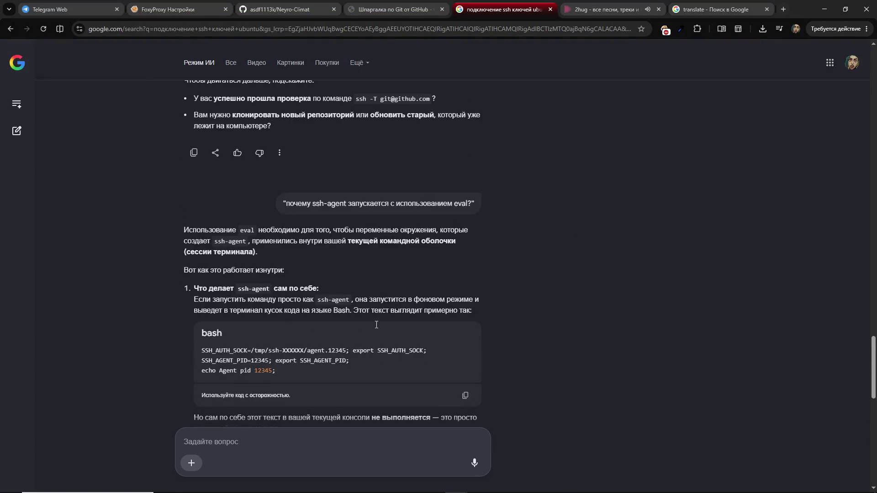
scroll(376, 325, up, 8)
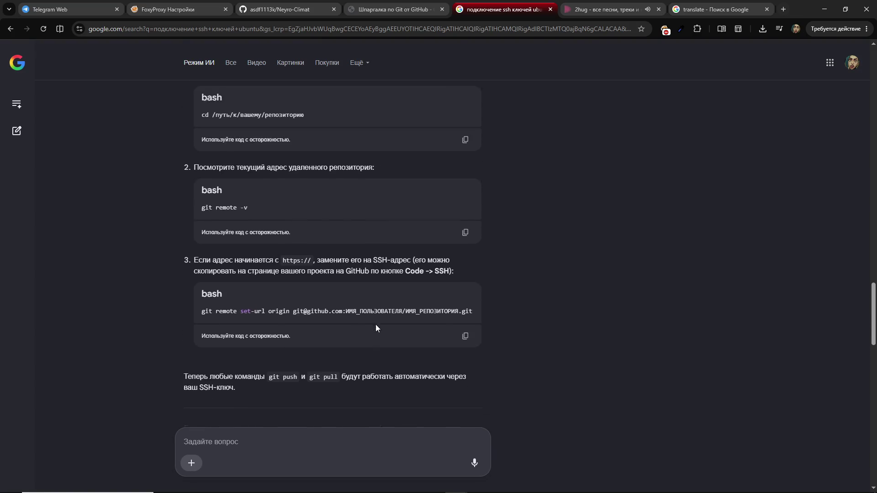
scroll(376, 324, up, 6)
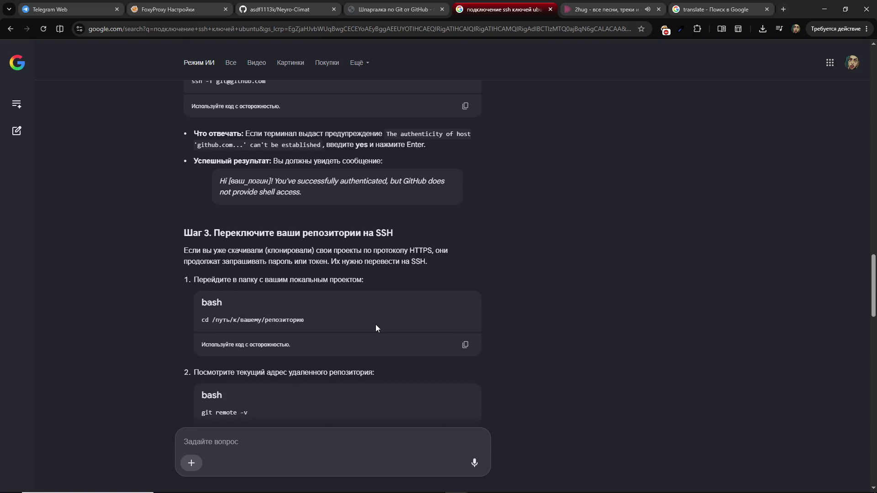
scroll(377, 328, up, 4)
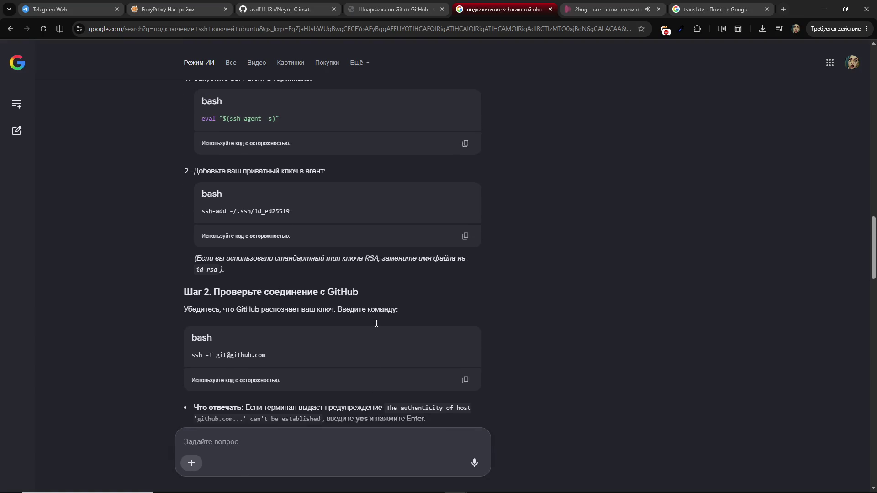
scroll(375, 322, up, 2)
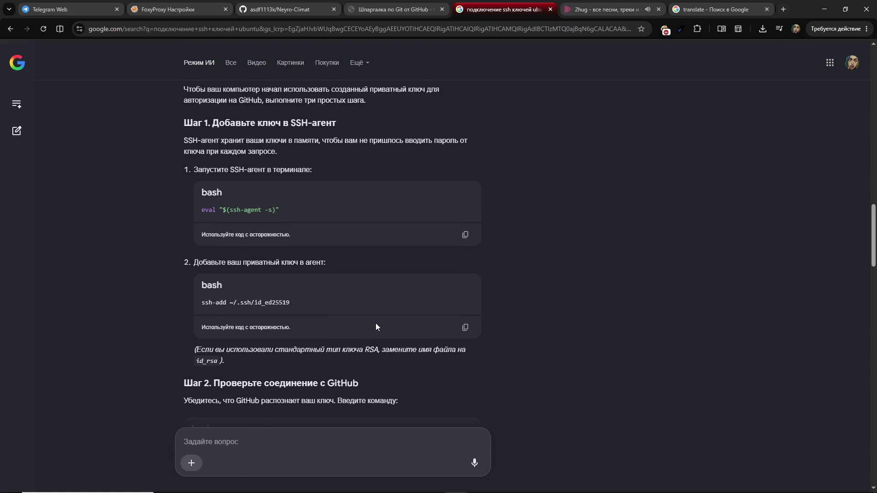
scroll(376, 322, up, 8)
scroll(376, 323, up, 6)
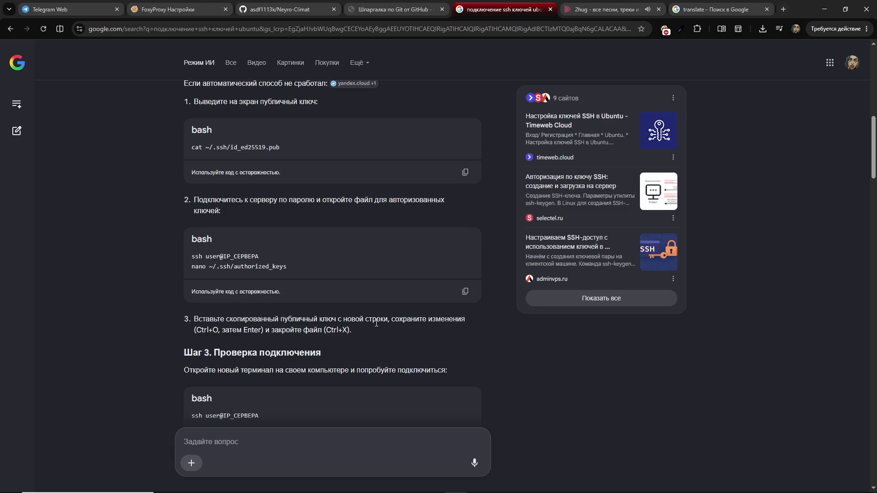
scroll(376, 323, down, 15)
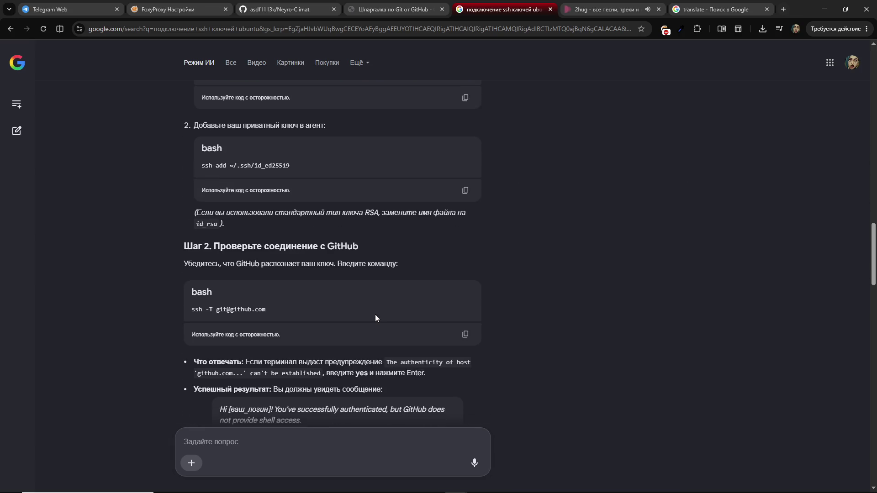
scroll(376, 316, down, 2)
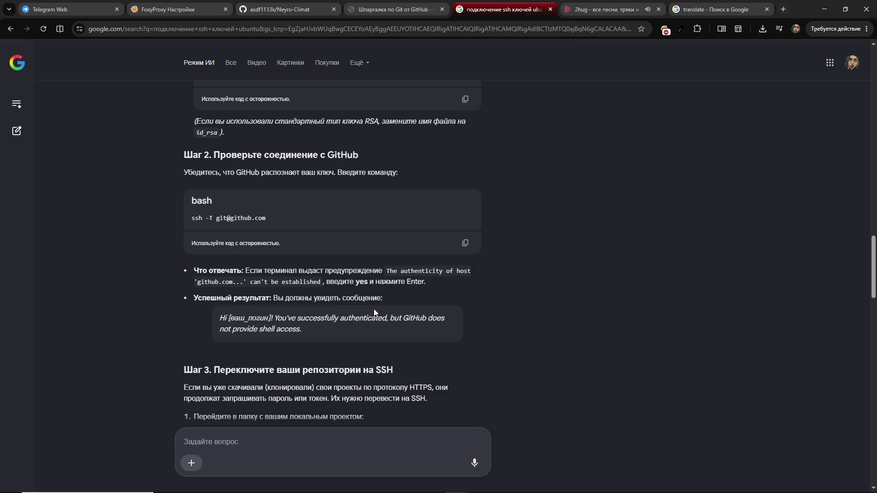
key(alt+Tab)
text(ssh githu)
key(BackSpace)
key(BackSpace)
text(@)
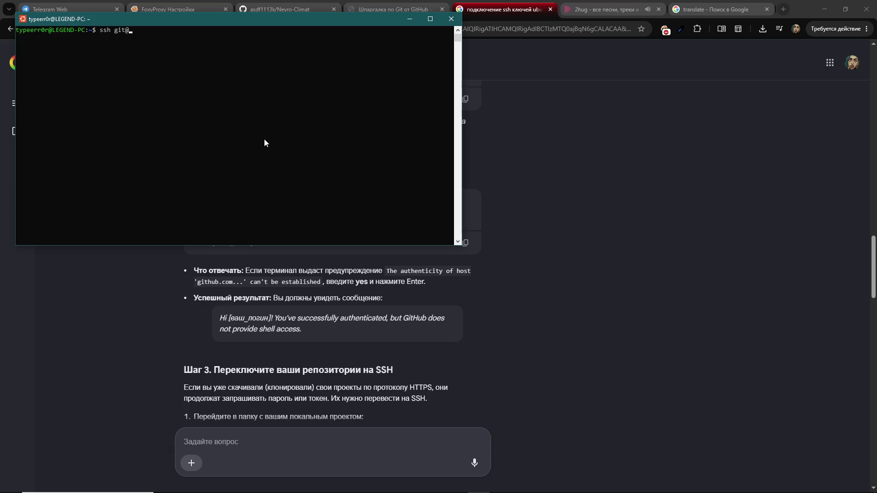
text(github.com)
key(Return)
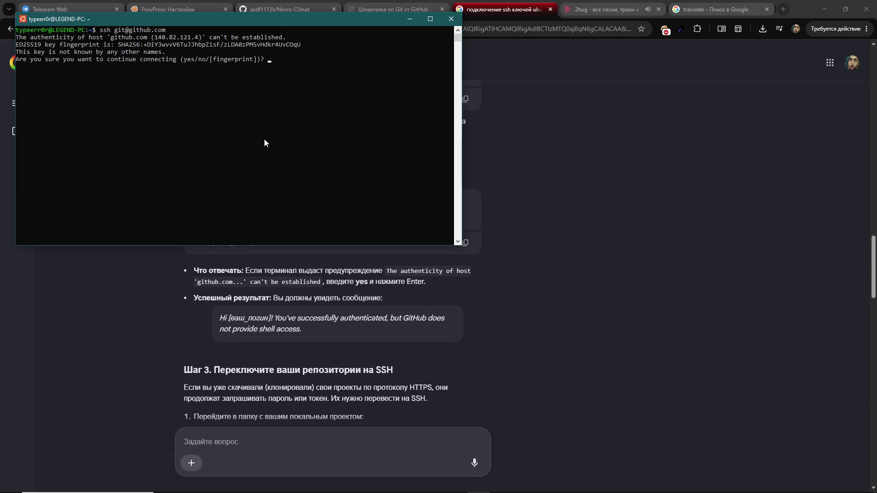
text(y)
key(Return)
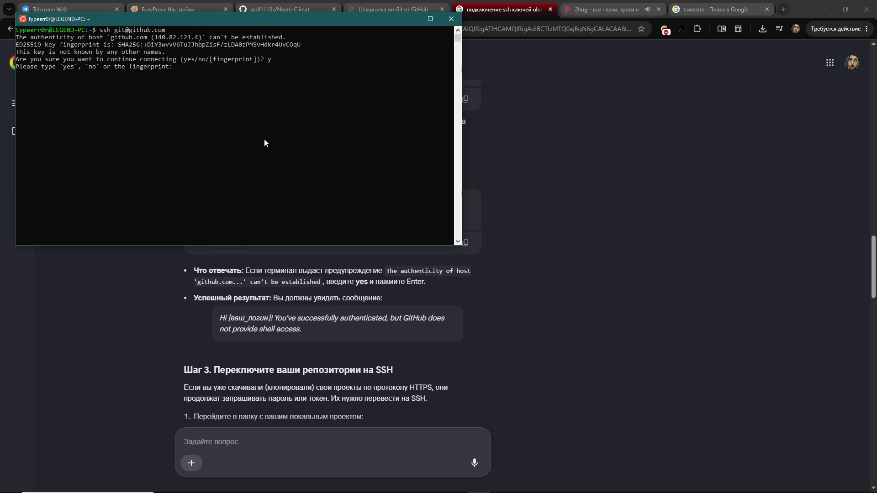
text(yes)
key(Return)
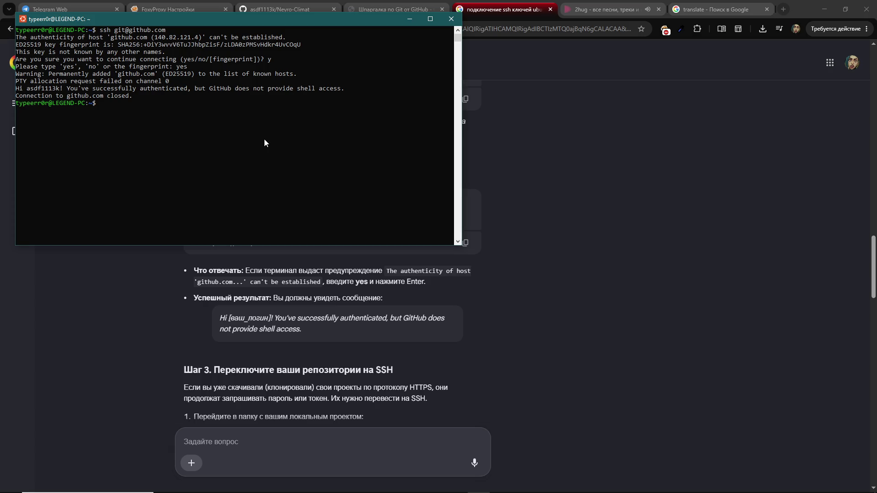
- Clear the screen and list the home folder: Neyro-Climat, github_key, test_php
text(clear)
key(Return)
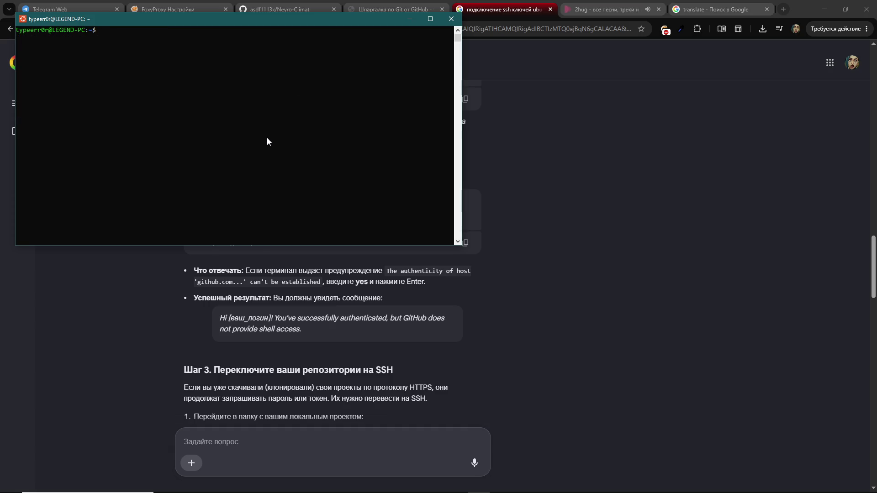
text(ls)
key(Return)
text(cd )
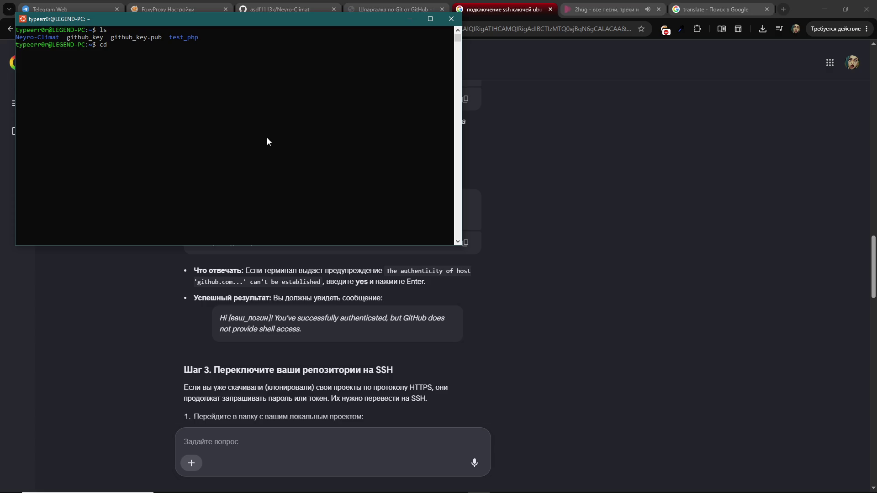
text(N)
- Enter Neyro-Climat, run ls, then git remote -v showing HTTPS origin, and git remote -h
key(Tab)
key(Return)
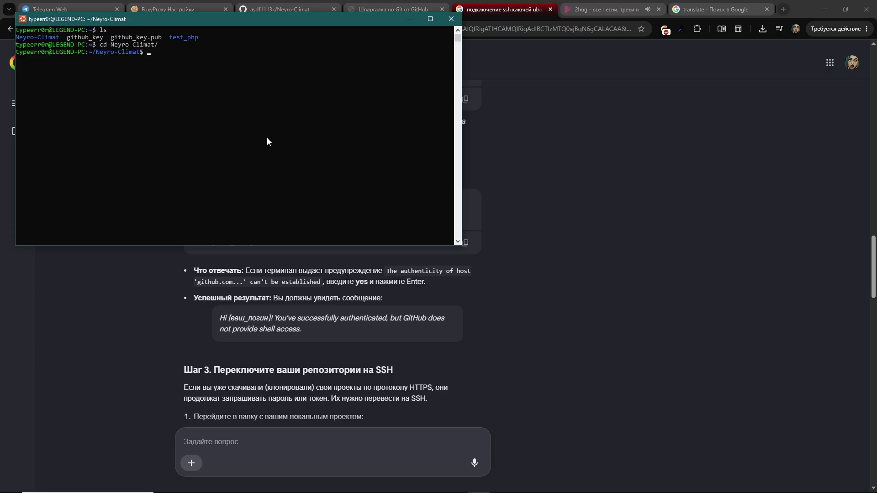
text(ls)
key(Return)
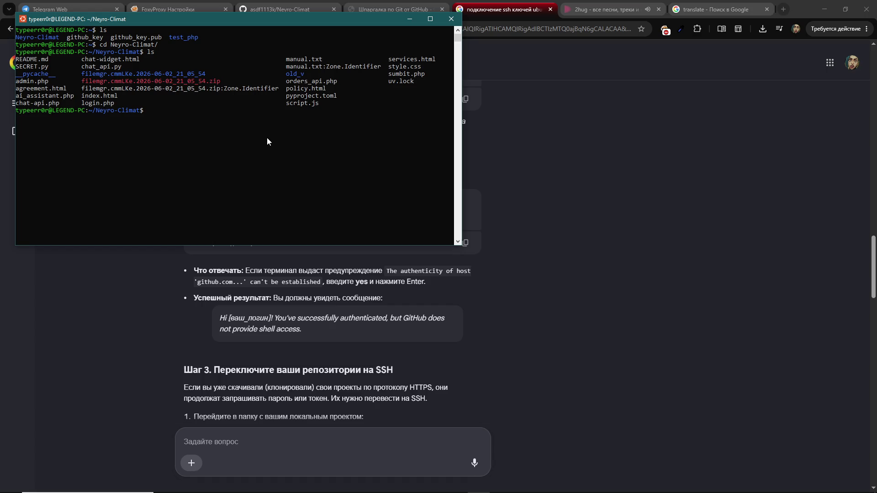
text(git remo)
text(te)
text(-v)
key(Return)
key(Up)
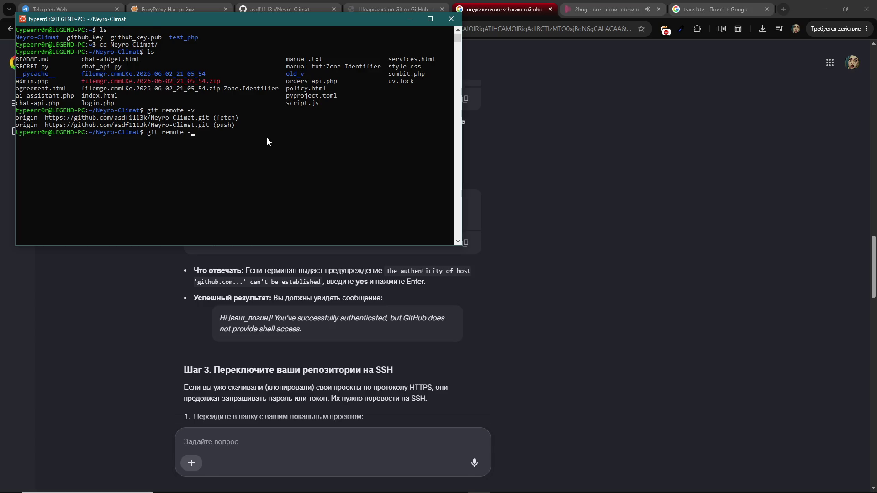
text(h)
key(Return)
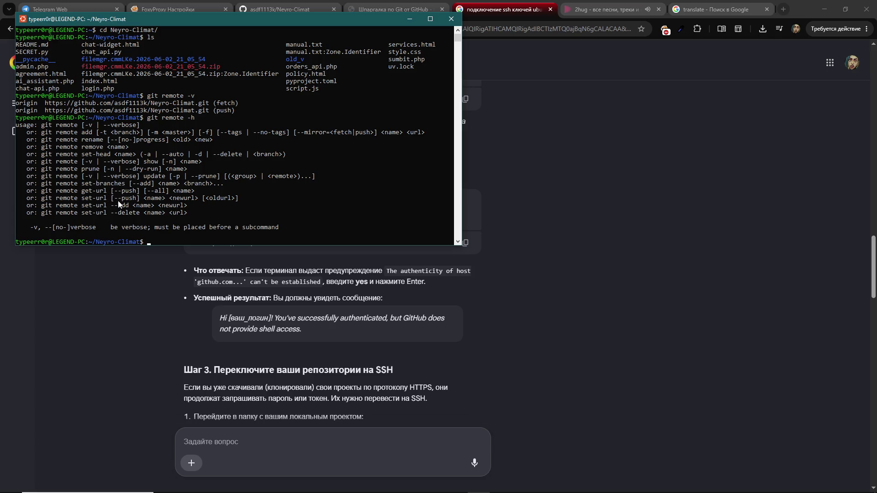
- Select and copy the 'git remote set-url --add' usage text in the remote help output
drag(82, 200, 107, 200)
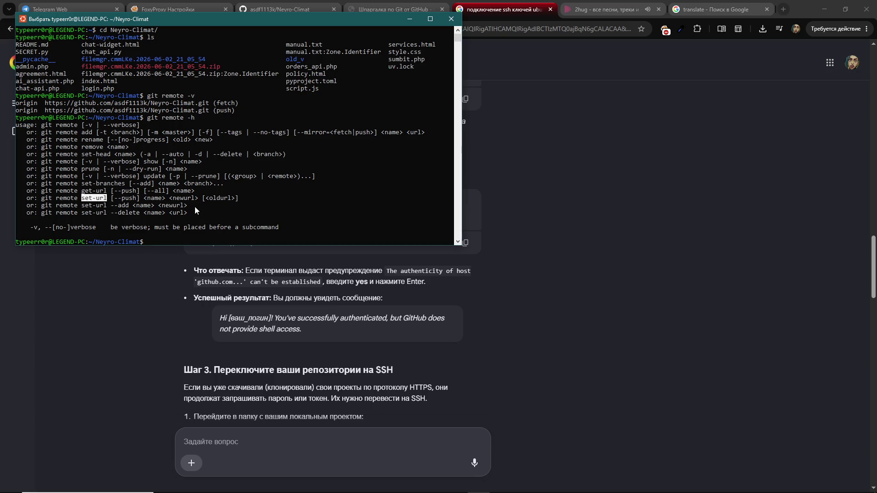
click(240, 201)
click(112, 206)
click(120, 213)
mouse_move(40, 206)
mouse_down()
mouse_move(110, 211)
mouse_move(127, 200)
mouse_move(128, 208)
mouse_up()
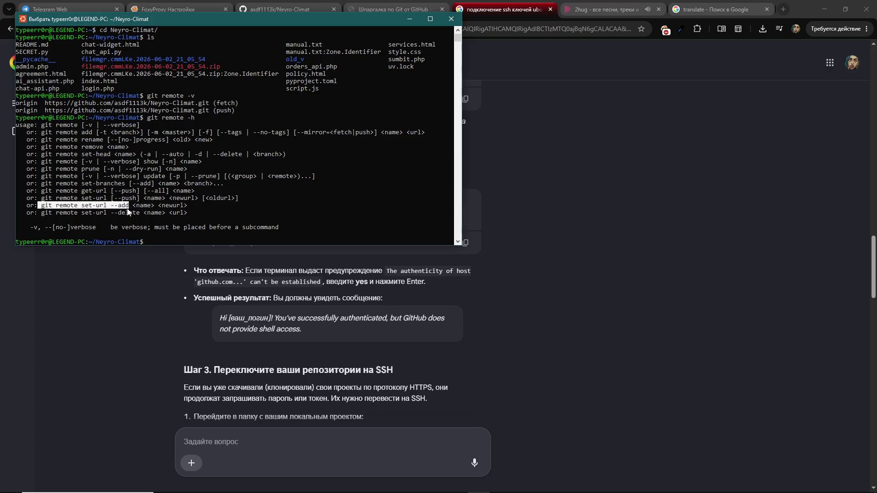
right_click(116, 225)
- Select and copy the full 'git remote set-url --delete <name> <url>' usage line
click(101, 213)
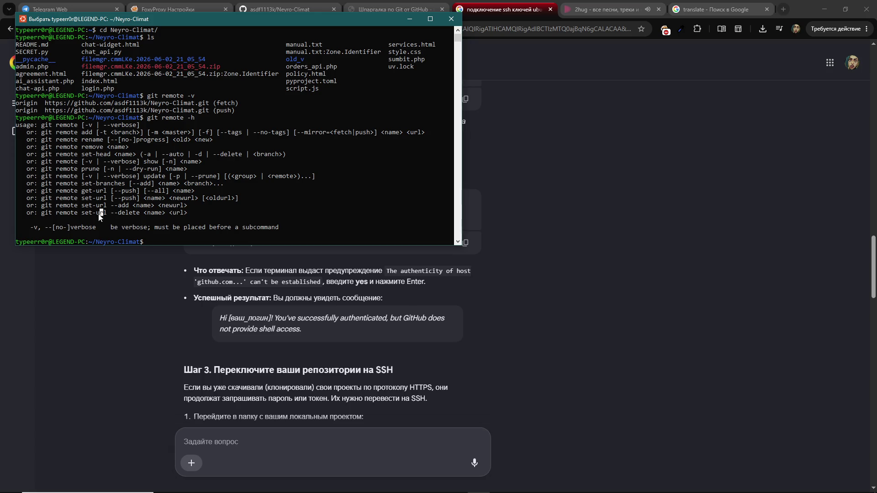
drag(53, 214, 188, 214)
click(185, 235)
click(287, 442)
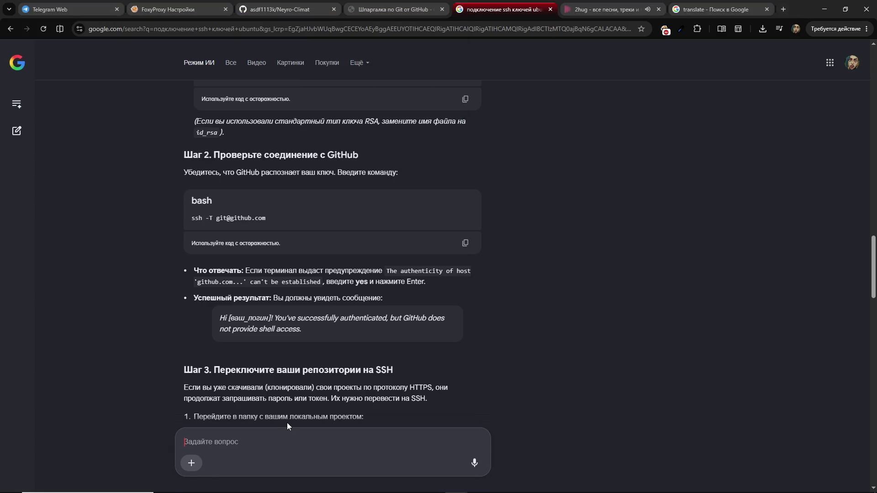
key(alt+Tab)
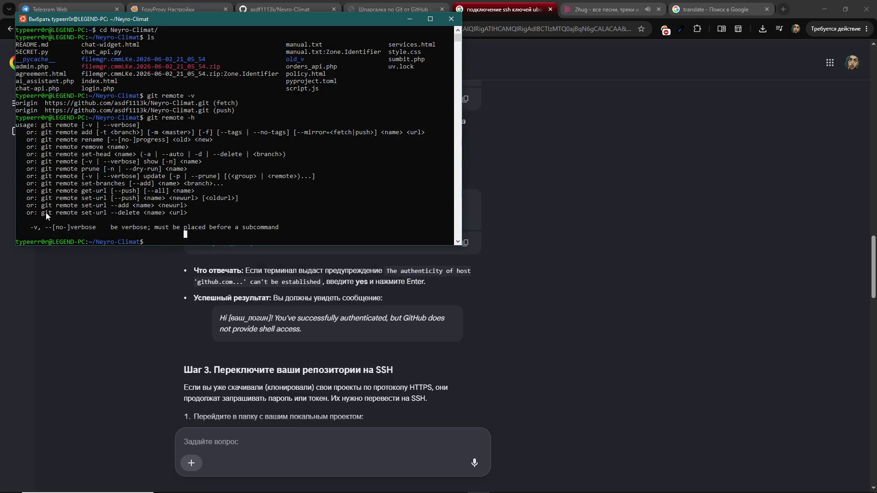
drag(45, 214, 187, 216)
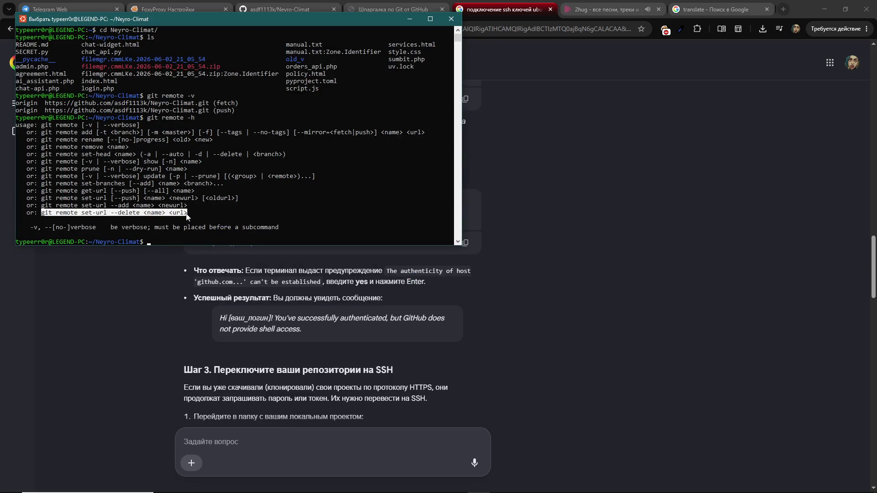
key(ctrl+c)
- Paste the 'git remote set-url --delete <name> <url>' line into the AI Mode question box
click(317, 438)
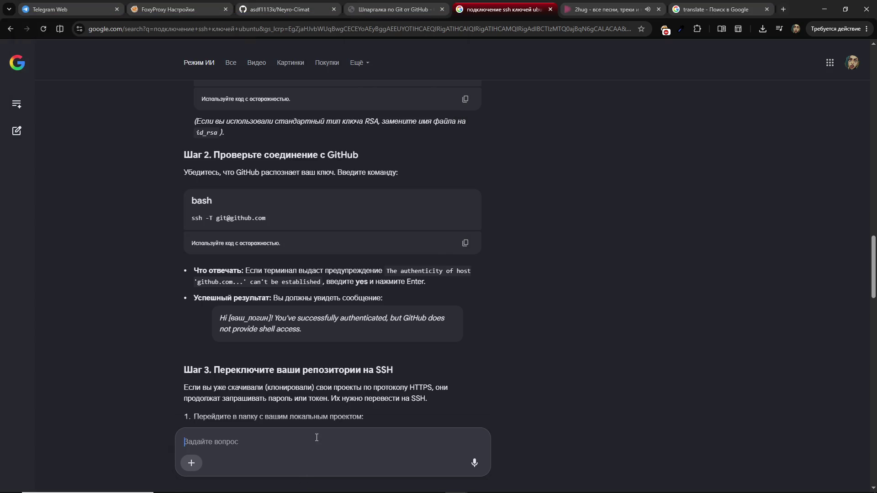
key(ctrl+v)
key(BackSpace)
text(э)
key(BackSpace)
key(ctrl+v)
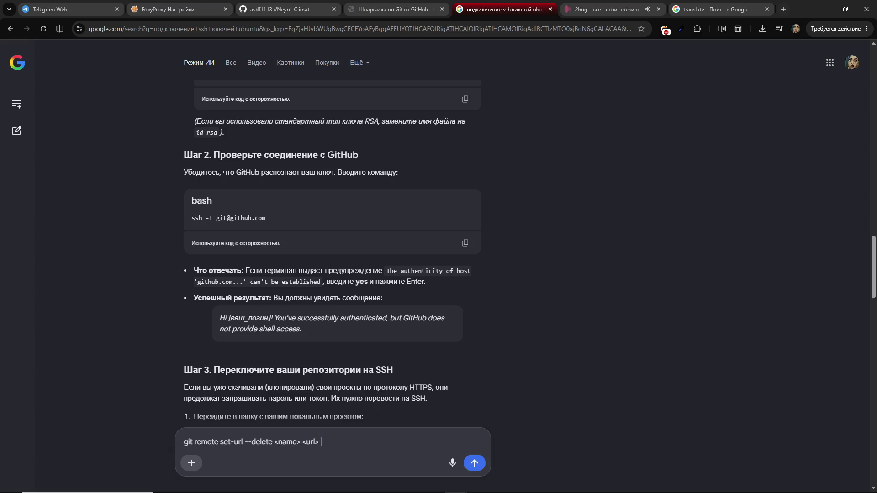
- Add the Russian question 'эта команда удалит старый путь для пуша и вставит новый?' and send it
text(э)
text(та кр)
key(BackSpace)
text(оман)
text(да у)
text(далит ст)
text(р)
text(рый )
text(гкд)
key(BackSpace)
key(BackSpace)
key(BackSpace)
text(гкд)
key(BackSpace)
key(BackSpace)
key(BackSpace)
text(путоь)
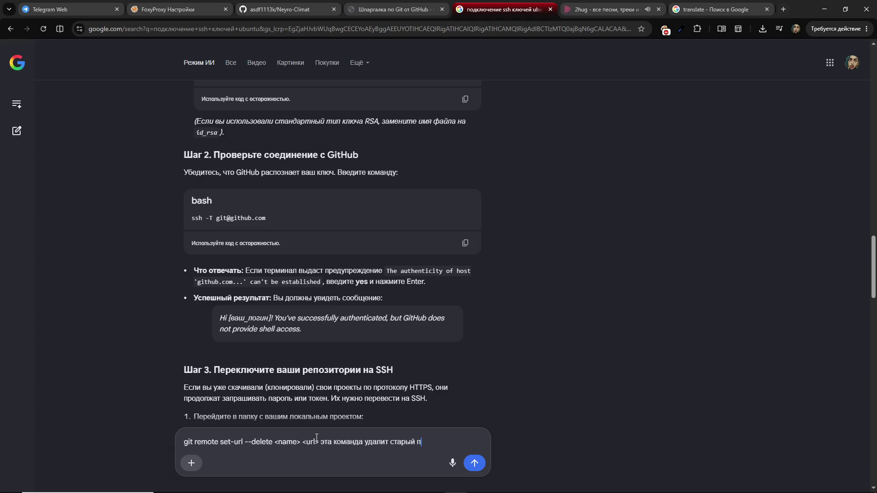
key(BackSpace)
key(BackSpace)
key(BackSpace)
text(ь )
text(для )
text(пуша )
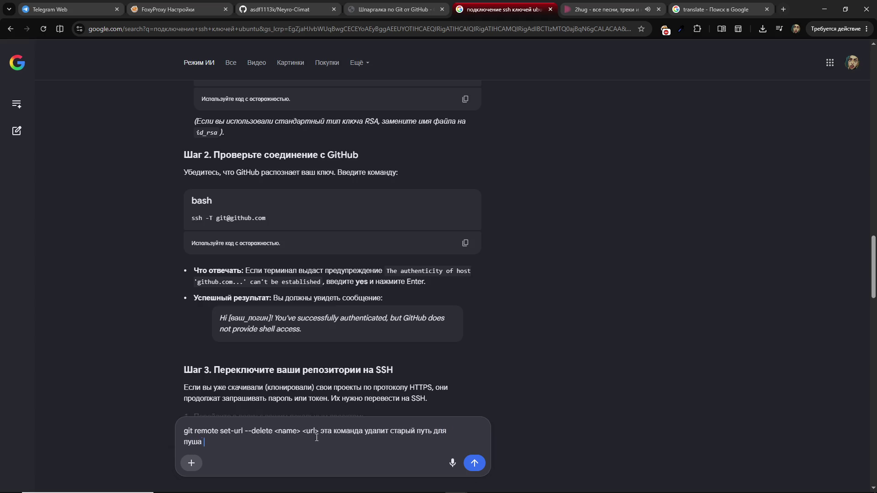
text(и встав)
text(ит новы)
key(Tab)
key(shift+Tab)
text(й)
text(?)
key(Return)
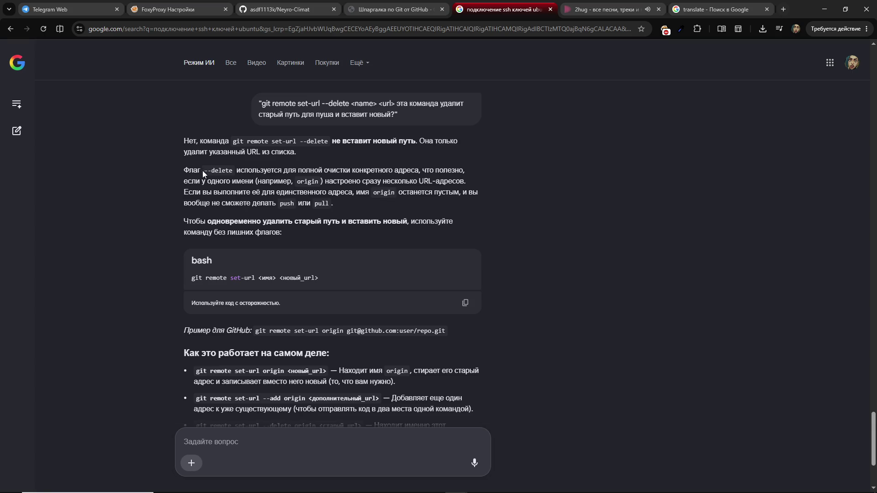
- Read the answer that plain set-url replaces the URL, and give it a thumbs-up
drag(245, 153, 302, 152)
click(247, 179)
scroll(341, 233, down, 1)
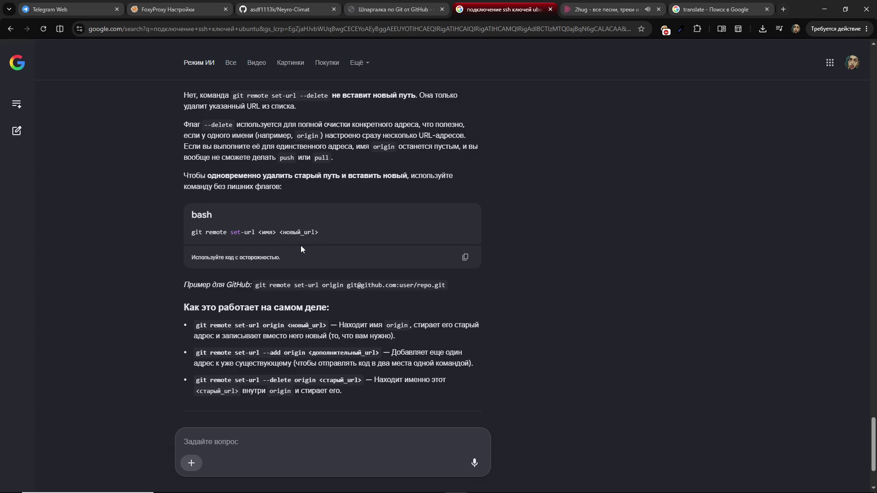
scroll(332, 246, down, 1)
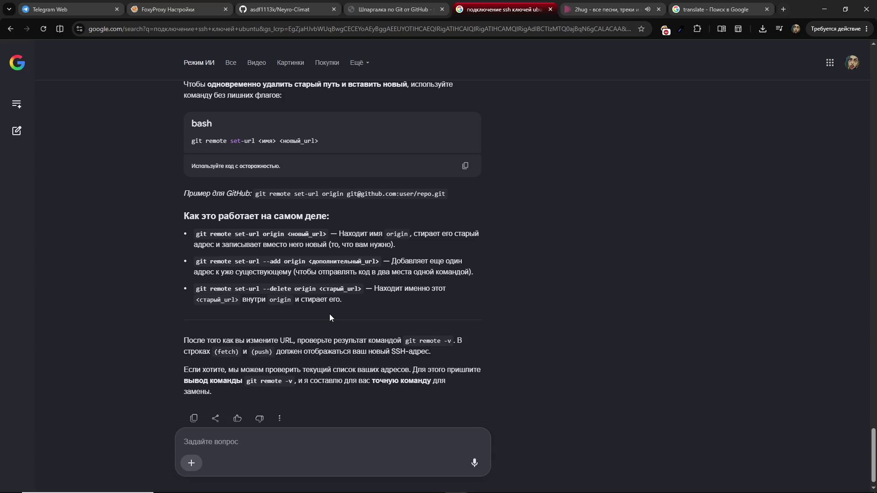
key(alt+Tab)
key(alt+Tab)
click(237, 418)
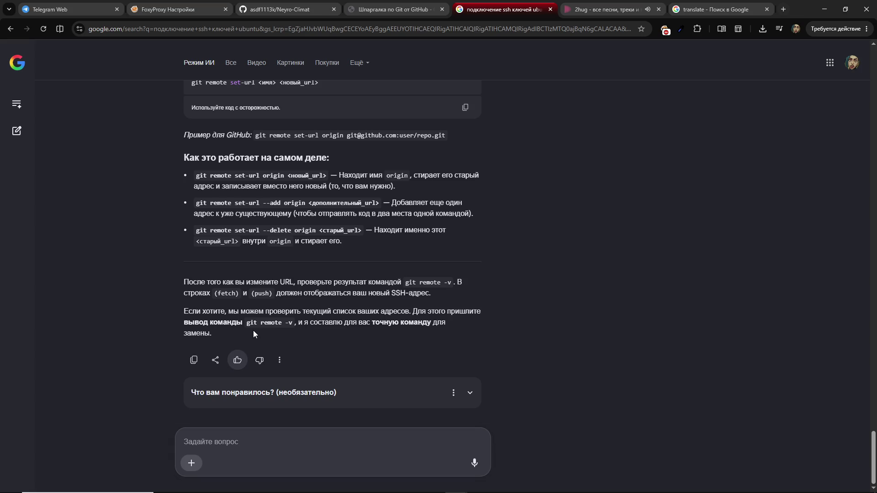
key(alt+Tab)
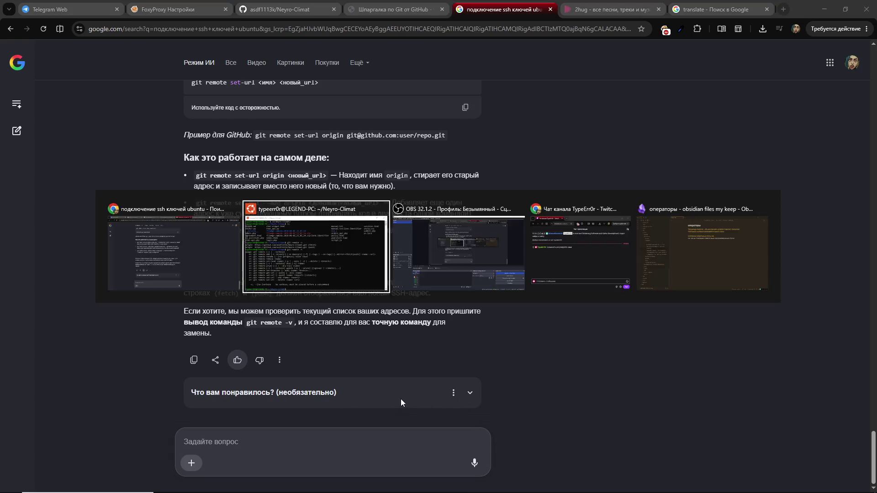
- Type 'git remote set-url' at the terminal prompt
drag(319, 176, 320, 183)
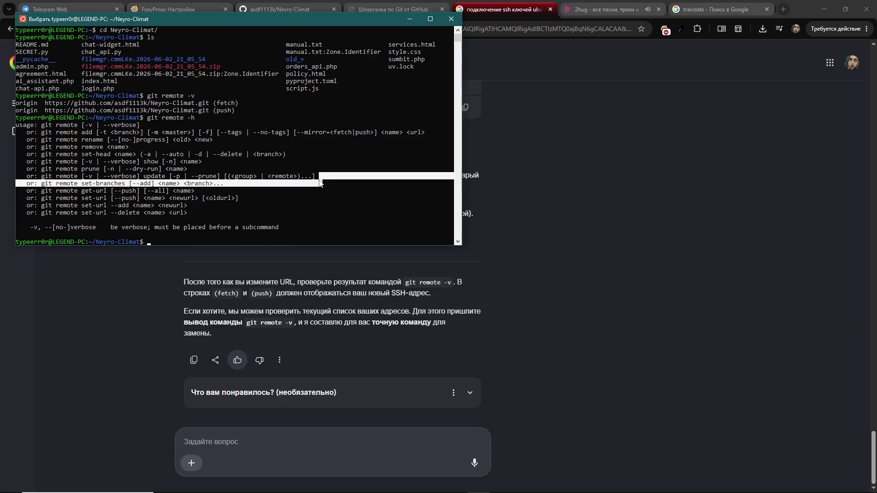
text(сдуфк)
key(BackSpace)
key(BackSpace)
key(BackSpace)
text(git )
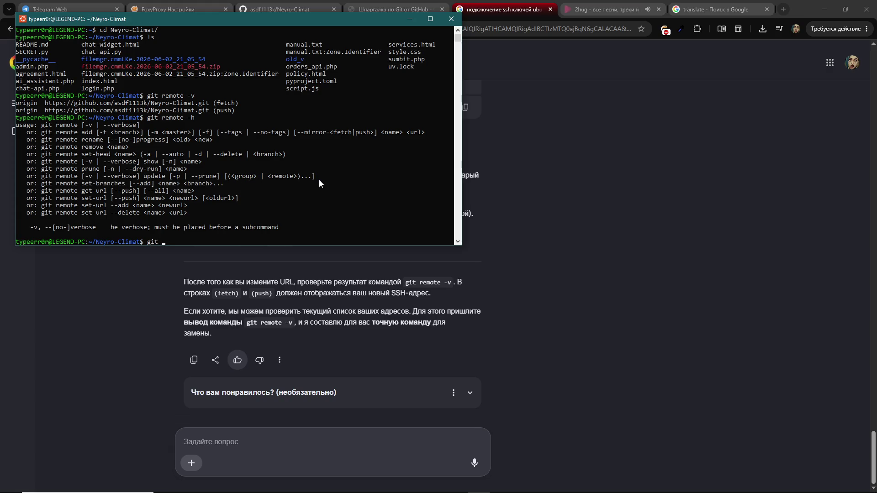
text(remot)
scroll(319, 180, down, 1)
text(set-)
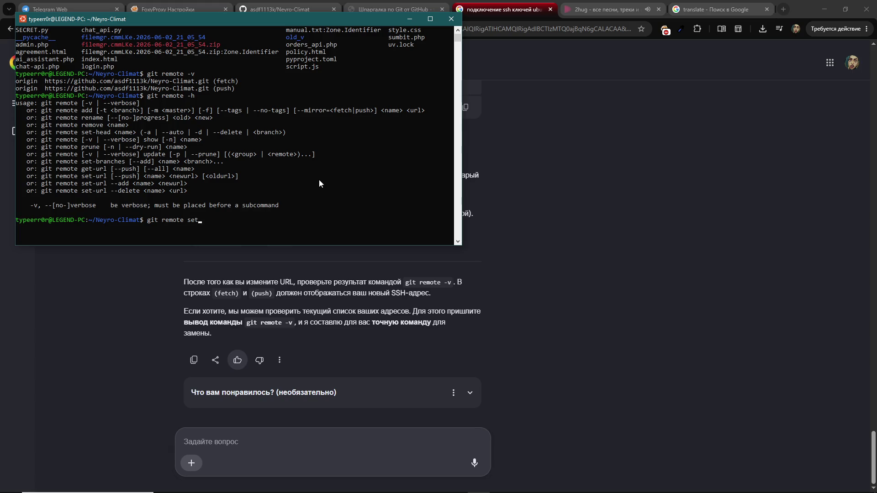
text(url)
scroll(354, 357, up, 3)
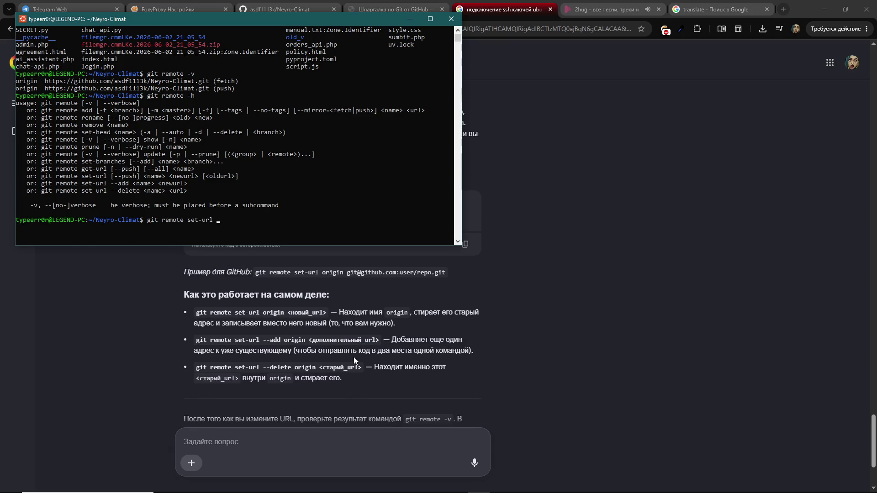
scroll(353, 356, down, 5)
scroll(347, 341, up, 3)
- Show the SSH clone address on the Neyro-Climat GitHub page, then return to the terminal
click(279, 9)
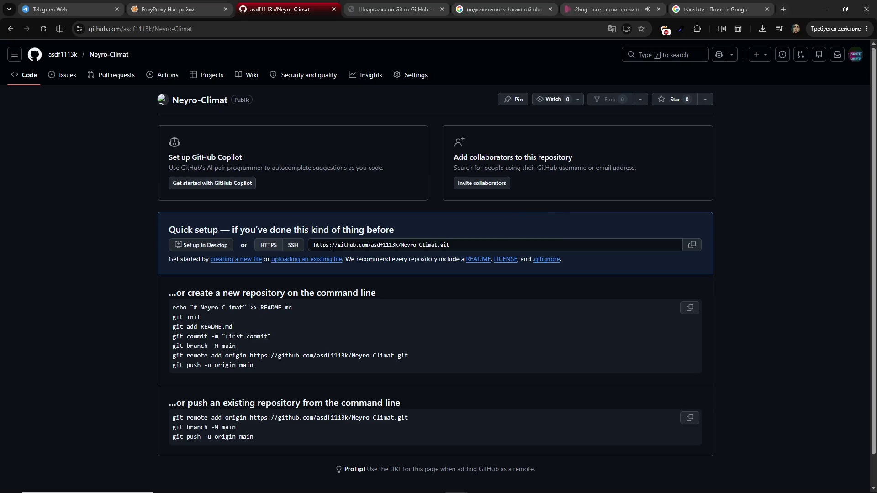
click(293, 246)
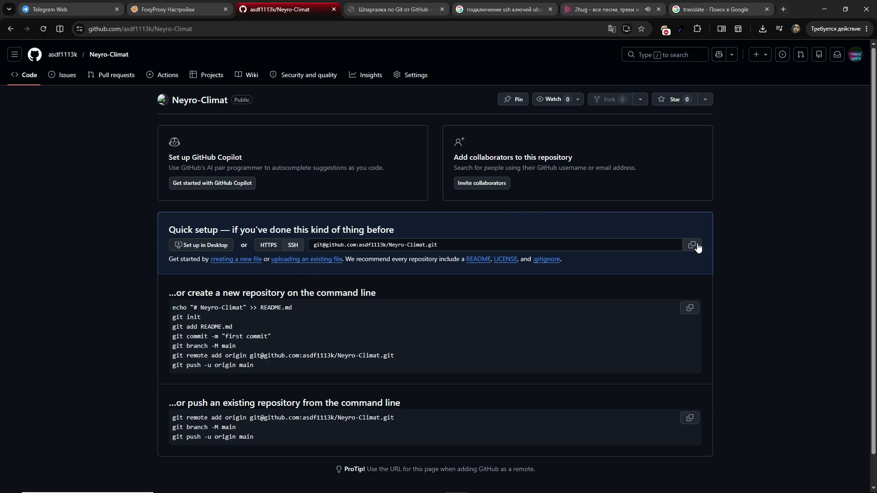
key(alt+Tab)
click(310, 221)
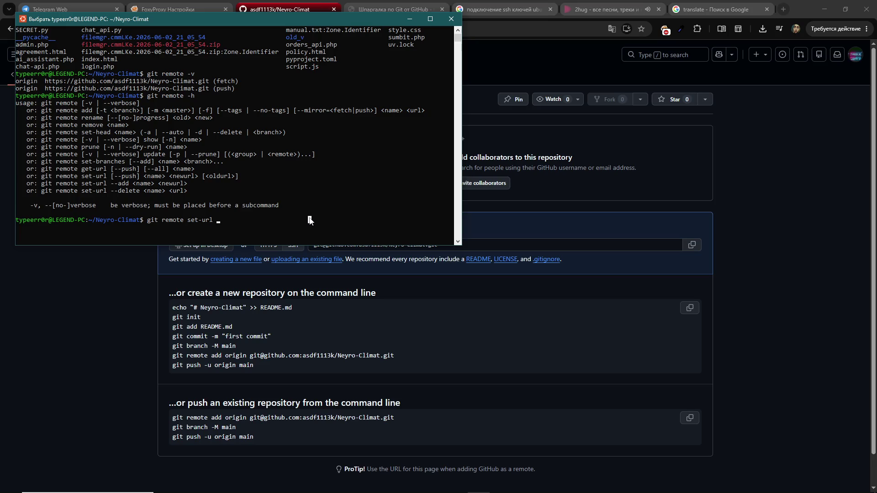
key(Escape)
key(ctrl+v)
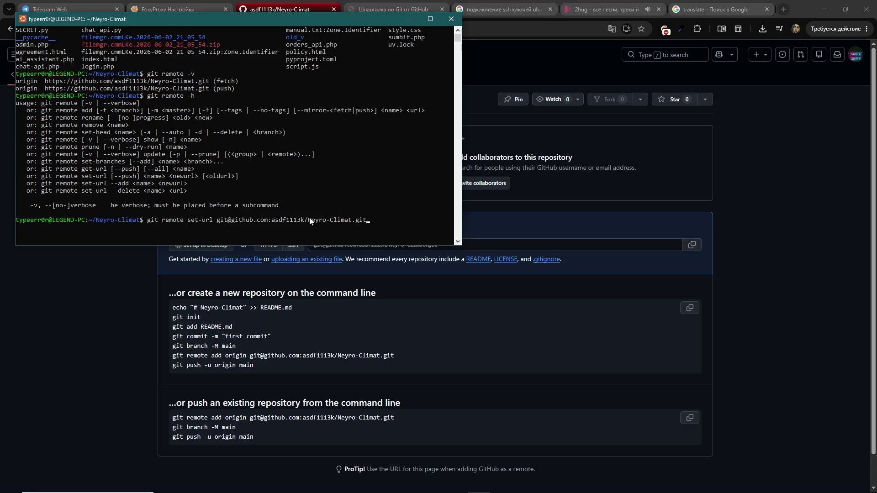
key(Return)
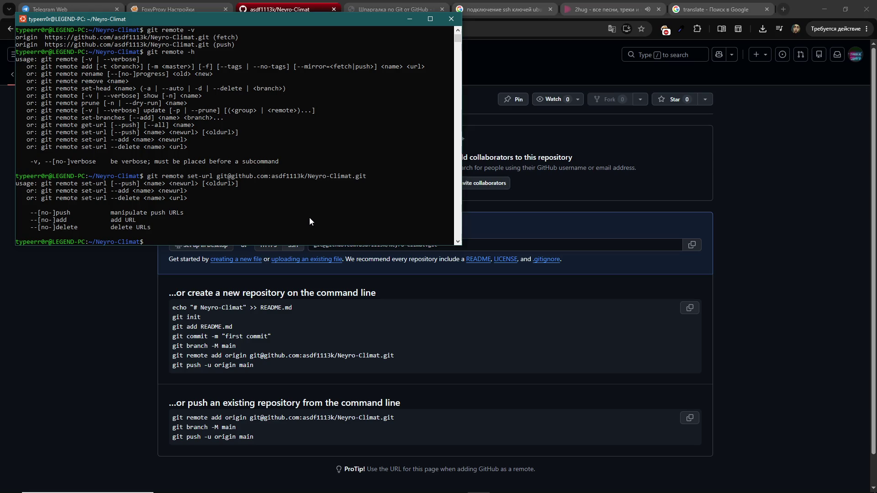
key(Up)
key(ctrl+Left)
key(ctrl+Left)
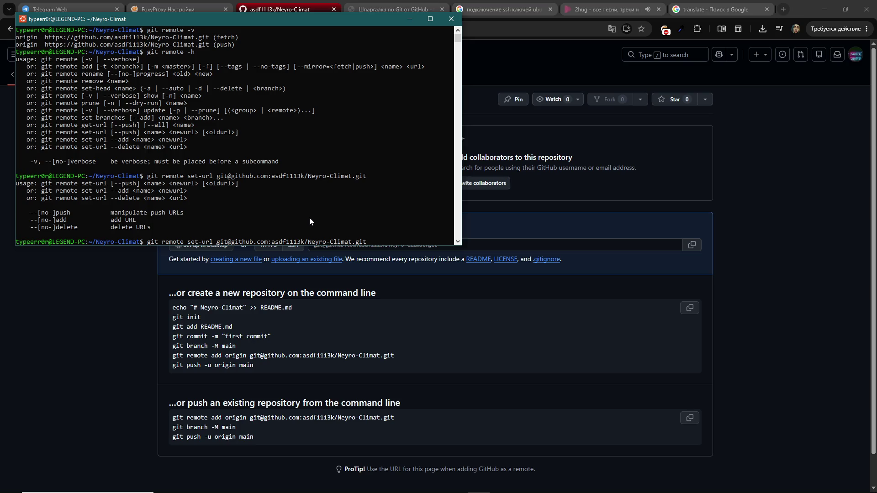
text(origin)
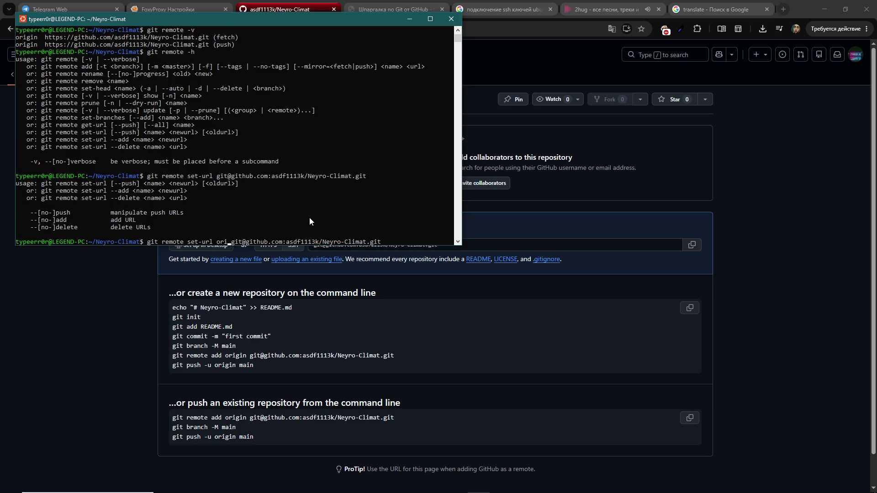
key(Return)
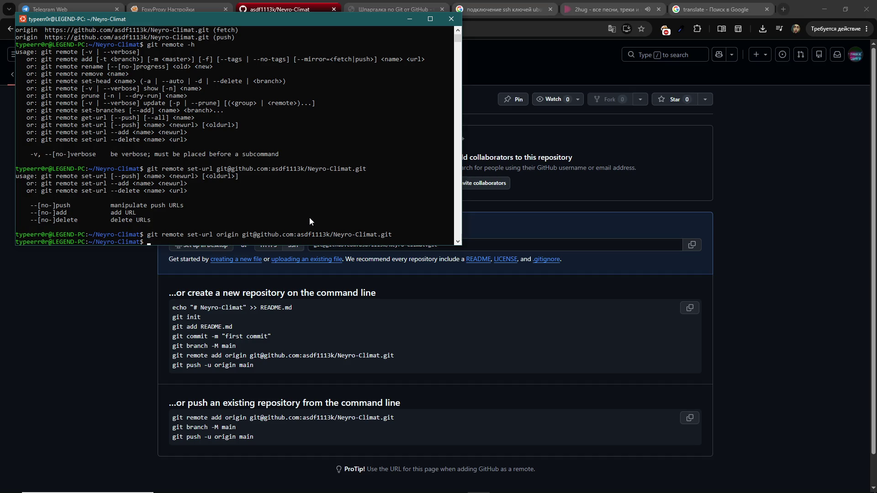
- Verify with git remote -v that fetch and push use the SSH URL, then clear the screen
text(clear)
key(Return)
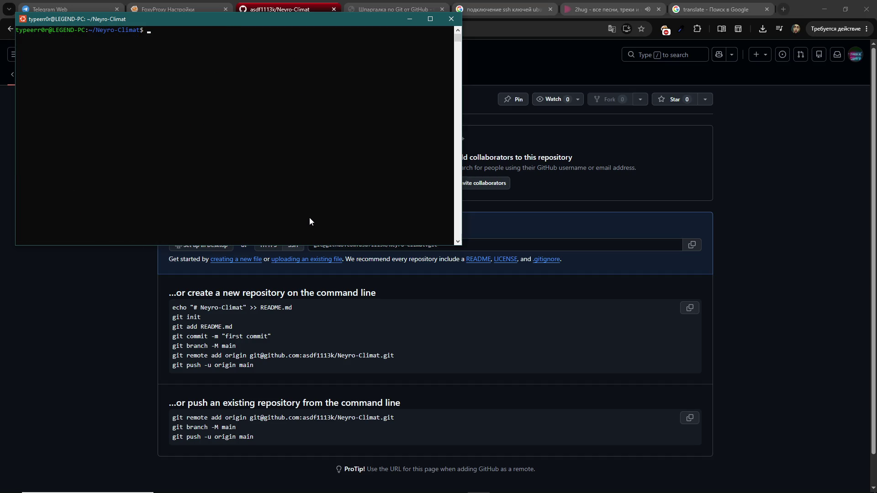
text(git )
text(remote )
text(-v)
key(Return)
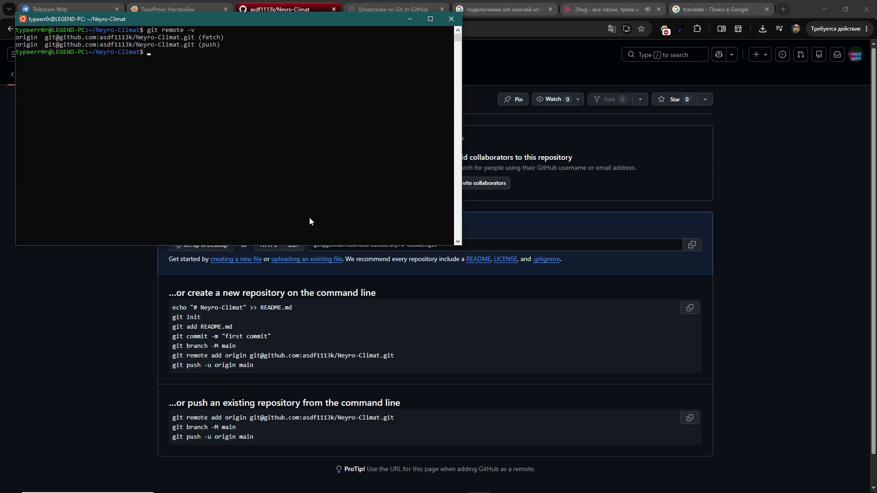
text(clear)
key(Return)
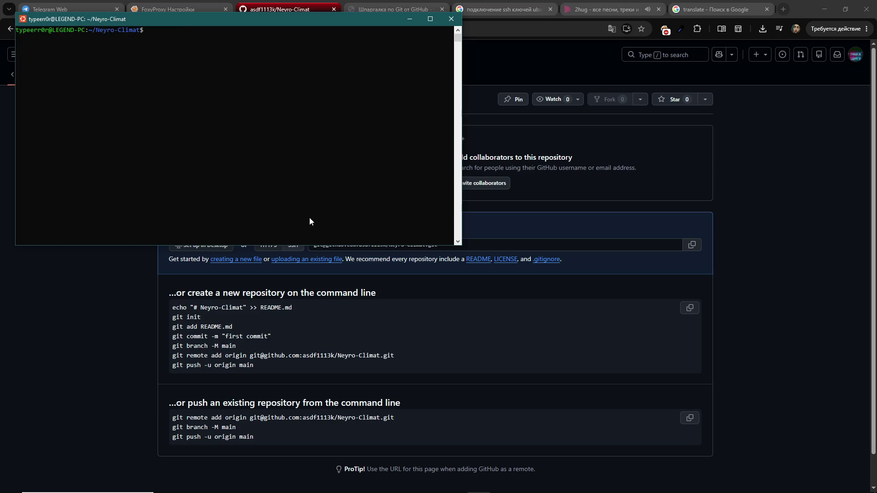
click(340, 163)
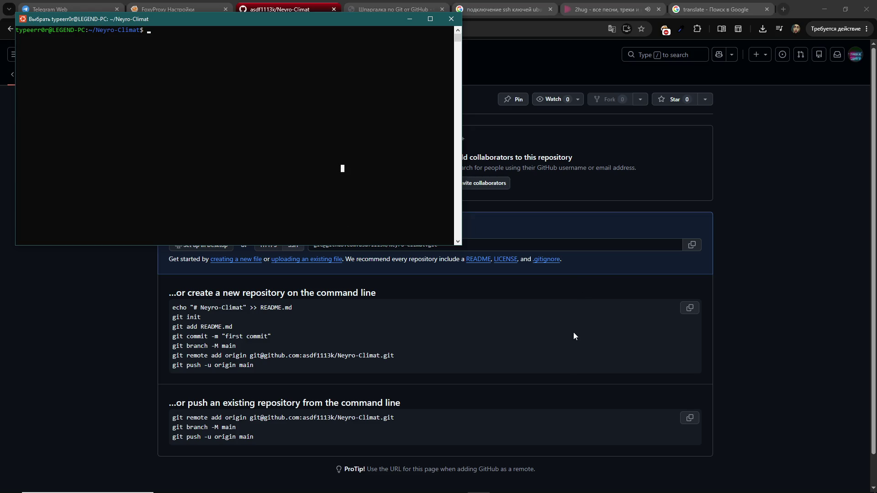
click(536, 320)
key(alt+Tab)
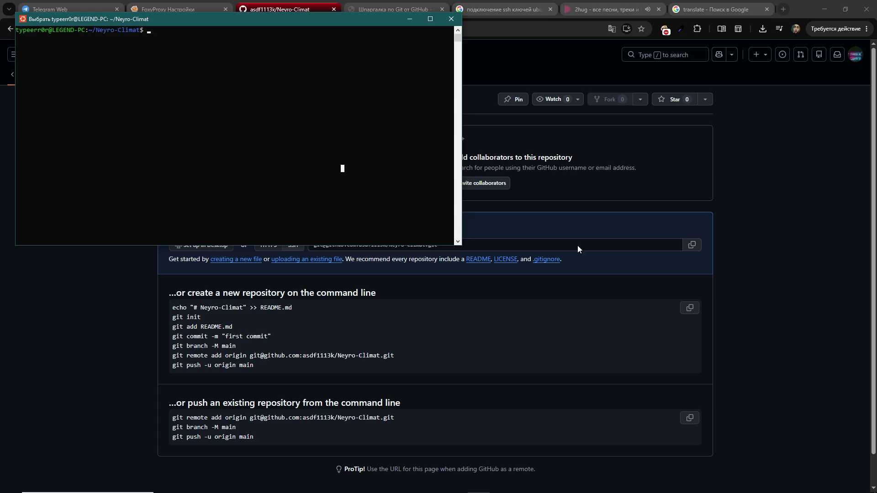
- Edit the phone number on the Telegram Web sign-in step and re-enter it
click(819, 351)
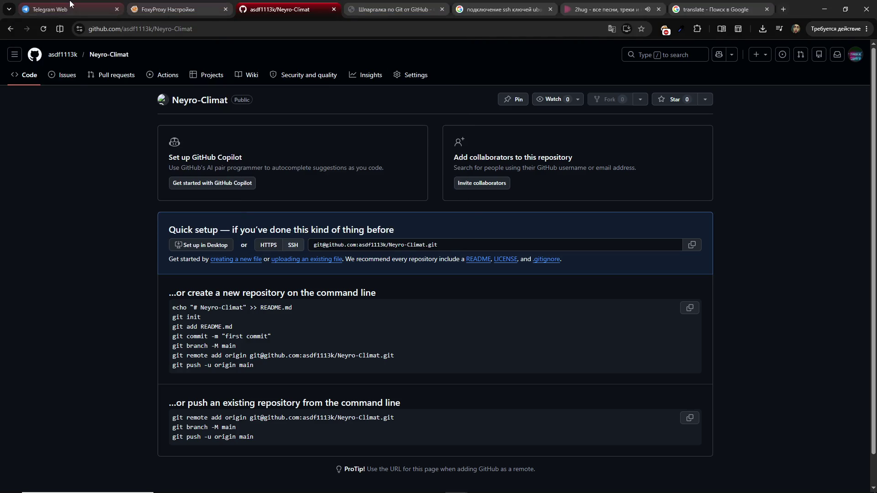
click(68, 9)
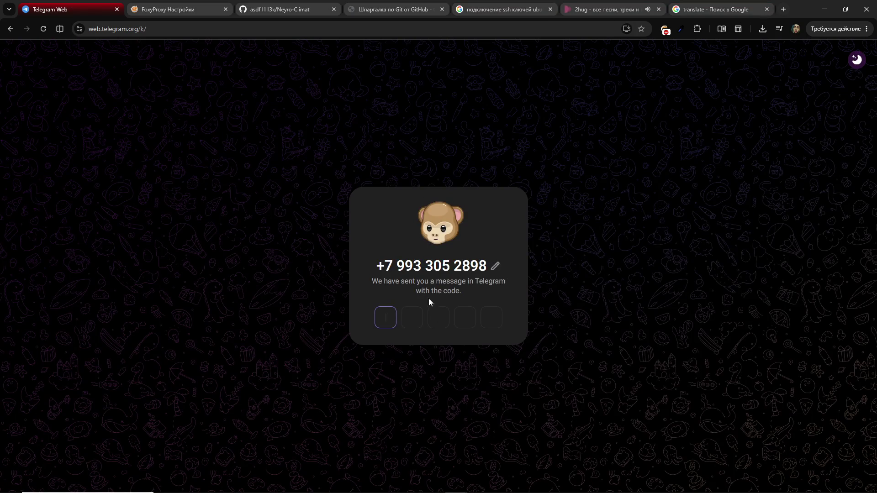
click(495, 267)
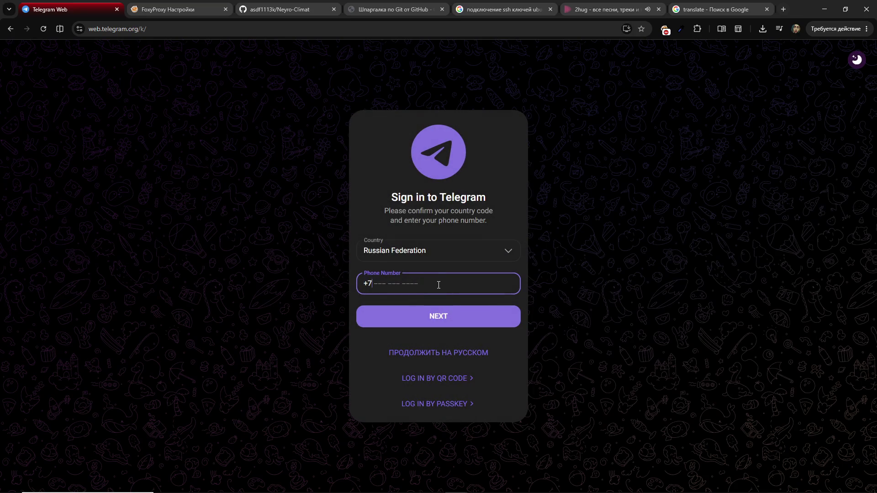
- Cycle through the open tabs and open a new empty tab
click(630, 11)
click(733, 10)
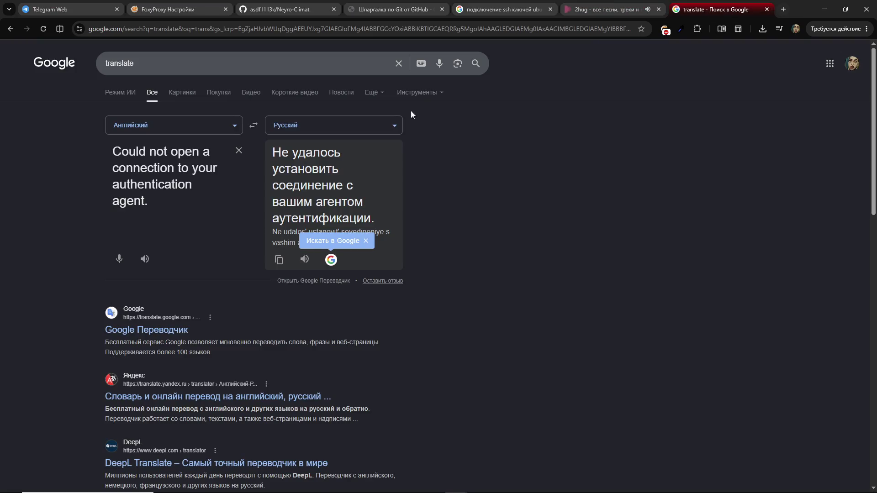
key(ctrl+4)
key(ctrl+6)
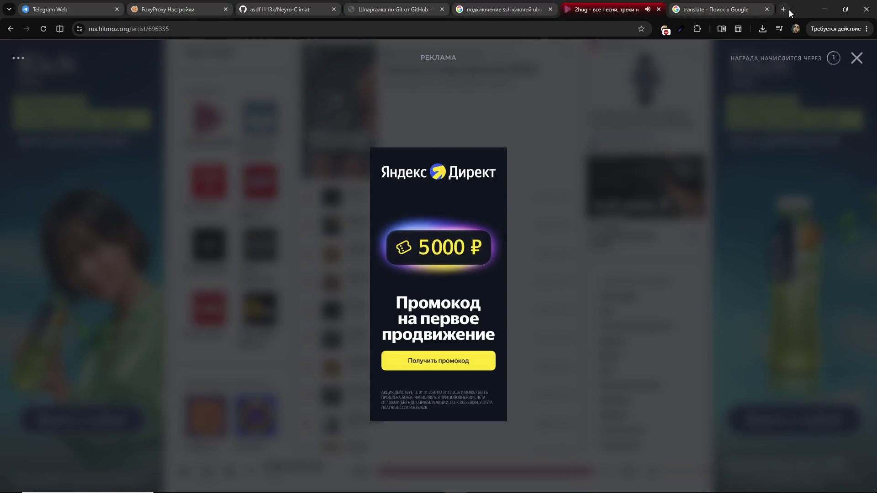
click(789, 9)
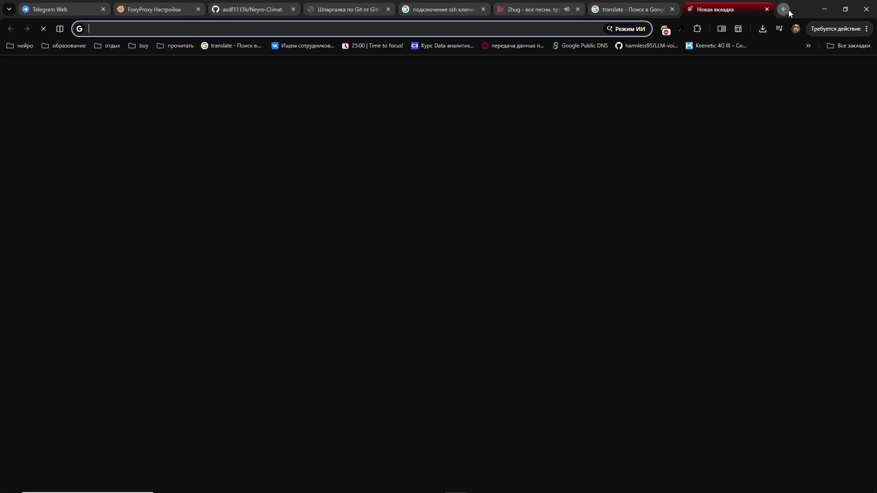
- Open the Twitch stream's /chat page and send the message 'hi'
text(twitch.tv)
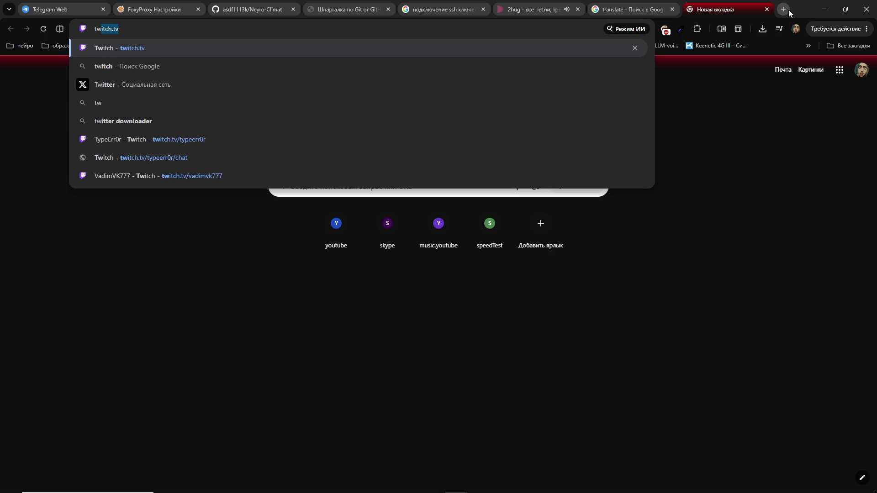
key(Down)
key(Down)
key(Down)
key(Return)
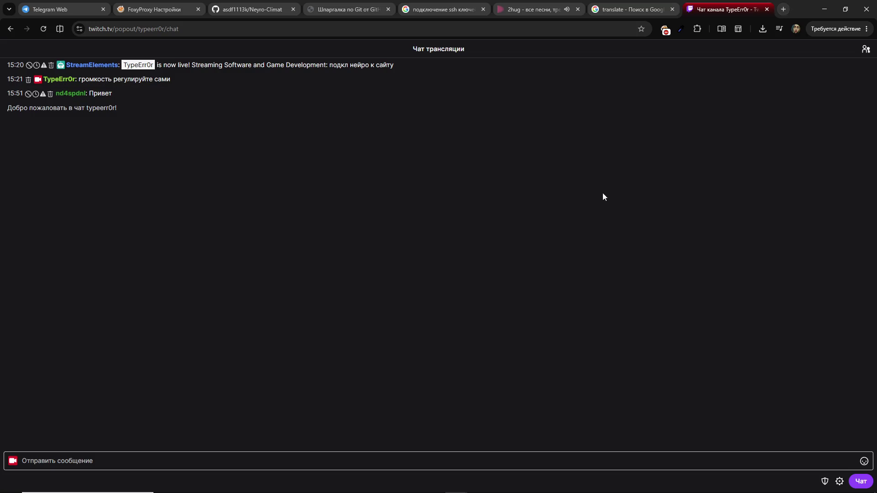
click(192, 461)
text(If ghbdt)
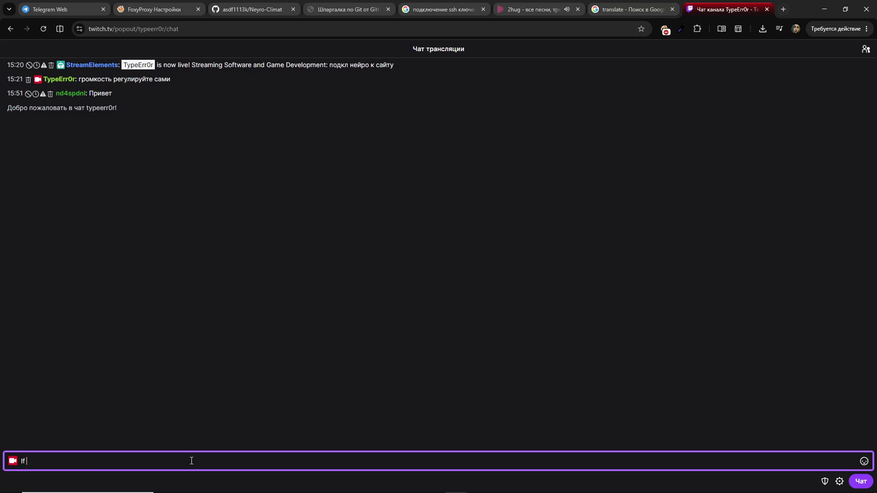
key(ctrl+a)
key(BackSpace)
text(hi)
key(Return)
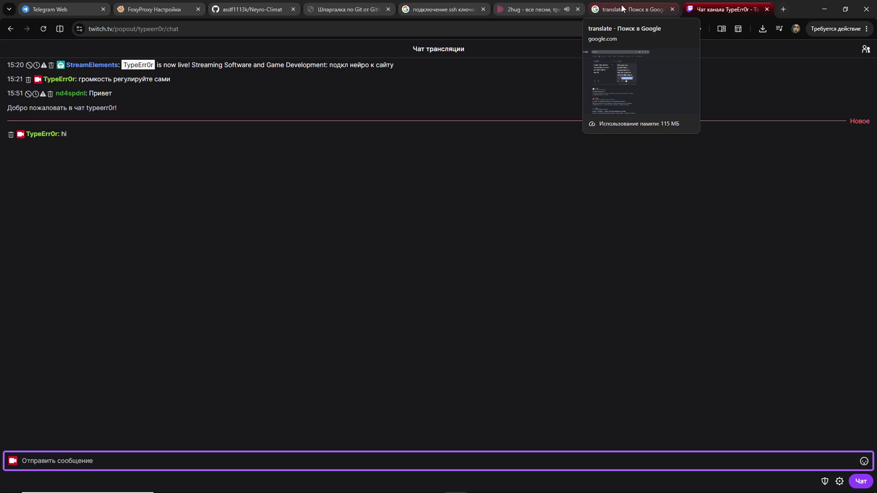
- Dismiss the music site's ad overlay, then go back to the Twitch chat
click(529, 8)
click(857, 64)
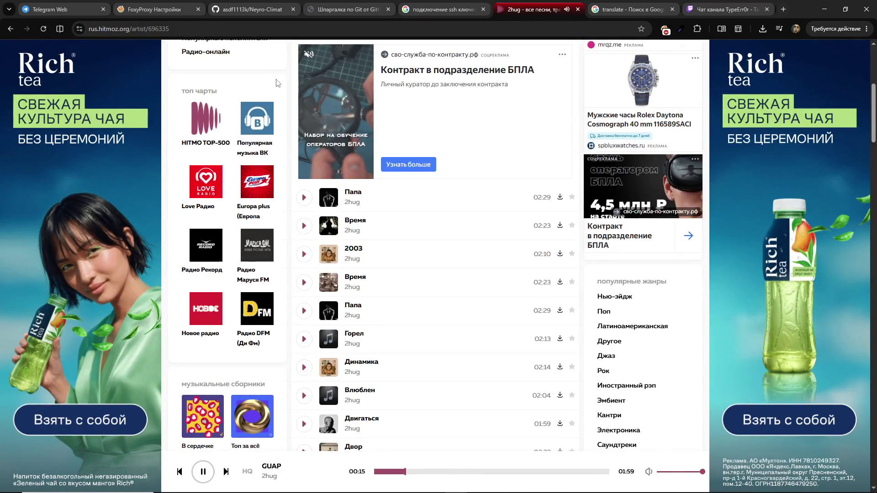
click(29, 5)
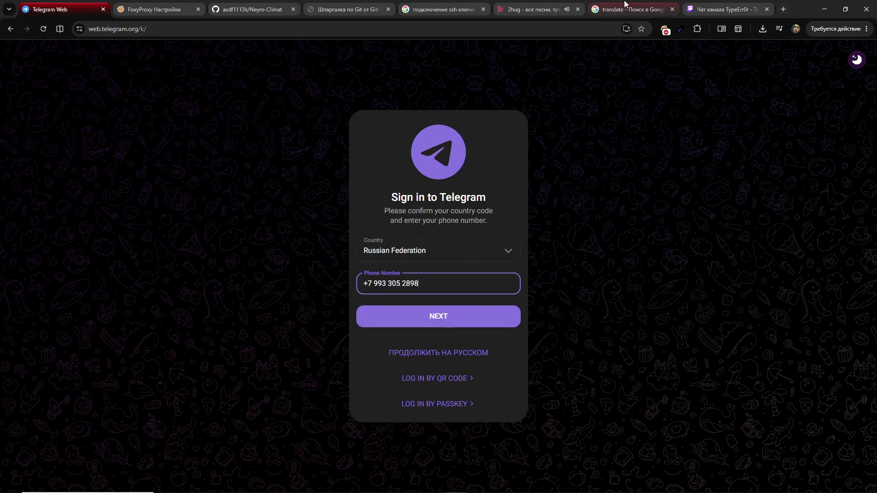
click(658, 8)
click(721, 9)
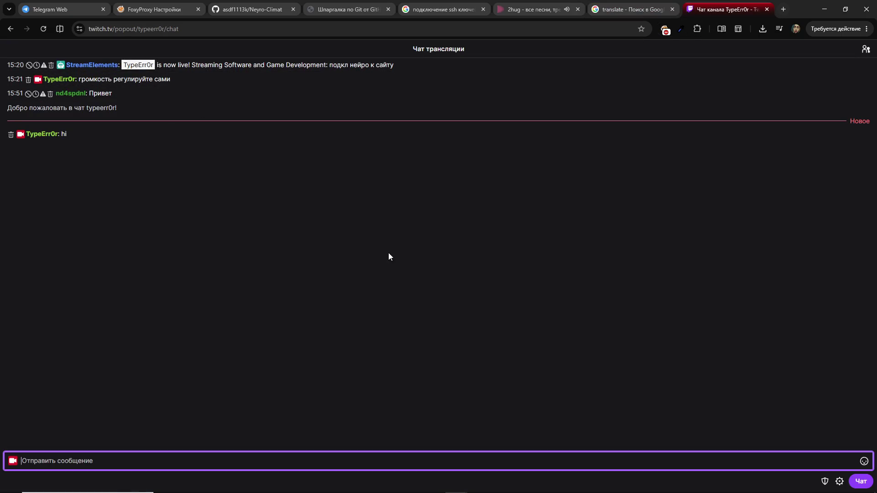
- Run git status in the Neyro-Climat repo from the terminal
key(alt+Tab)
key(Escape)
text(hit)
key(BackSpace)
key(BackSpace)
key(BackSpace)
text(git status)
key(Return)
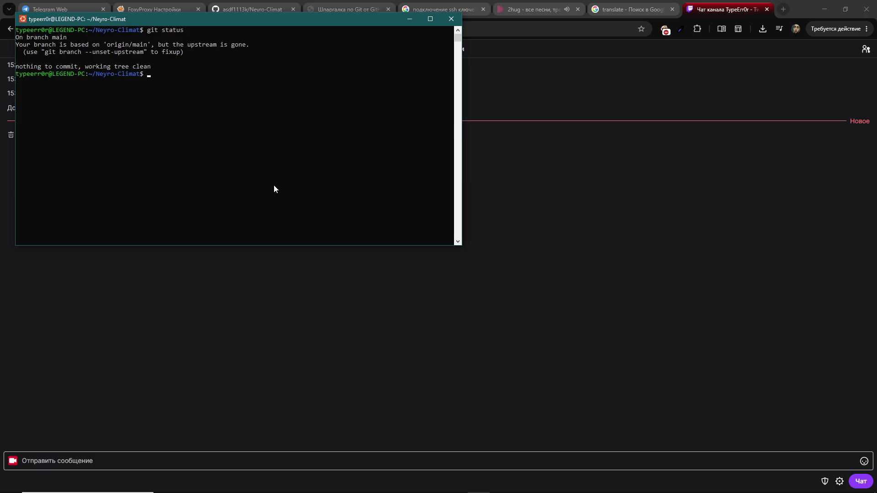
- Run git push and read the secret-scanning rejection about API keys
text(git push)
key(Return)
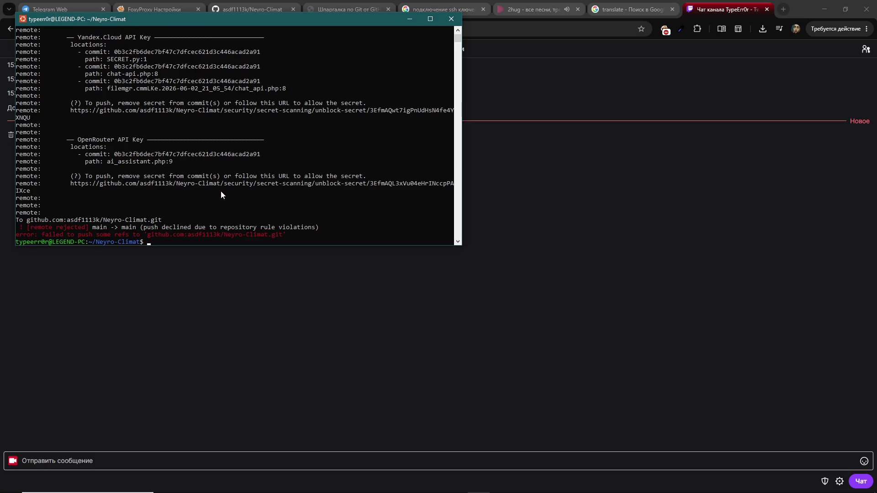
scroll(218, 188, up, 3)
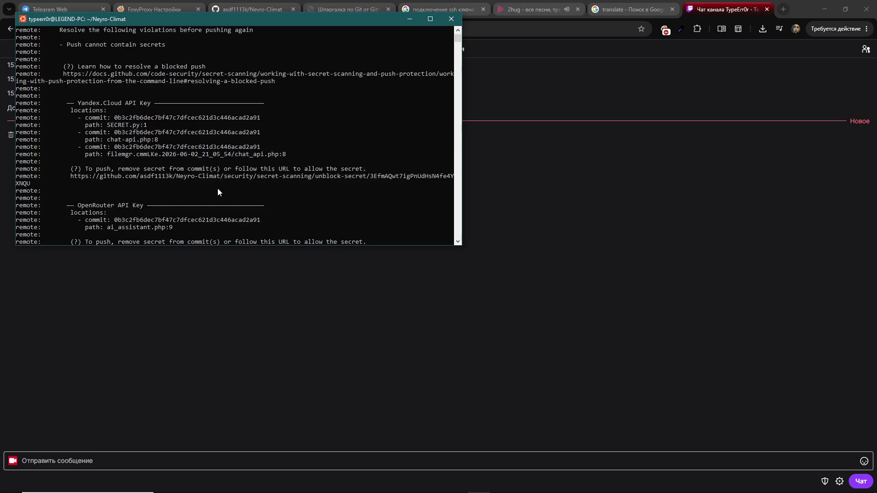
scroll(218, 189, down, 1)
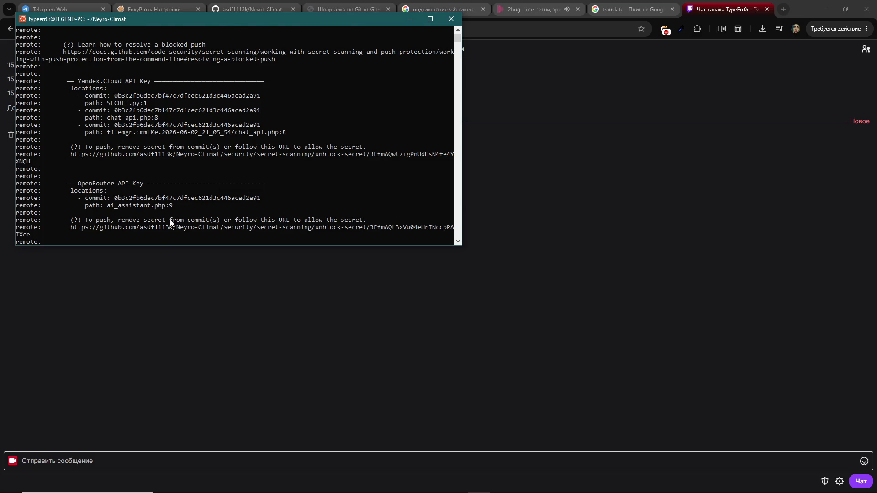
scroll(169, 219, down, 1)
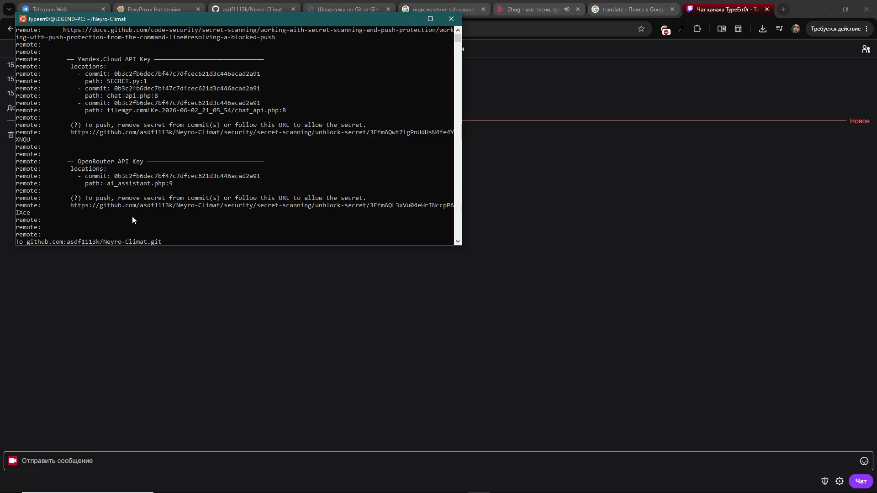
scroll(132, 216, up, 10)
click(519, 266)
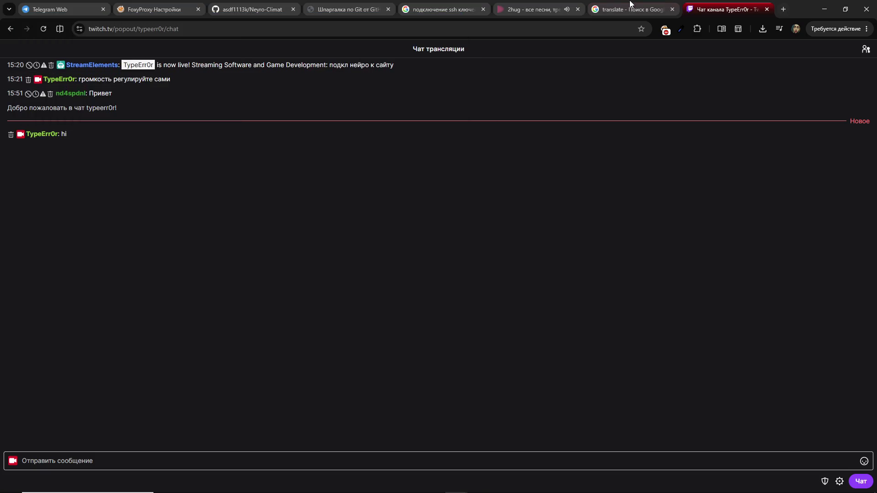
- Reload the Neyro-Climat repository page and open its Settings
click(254, 4)
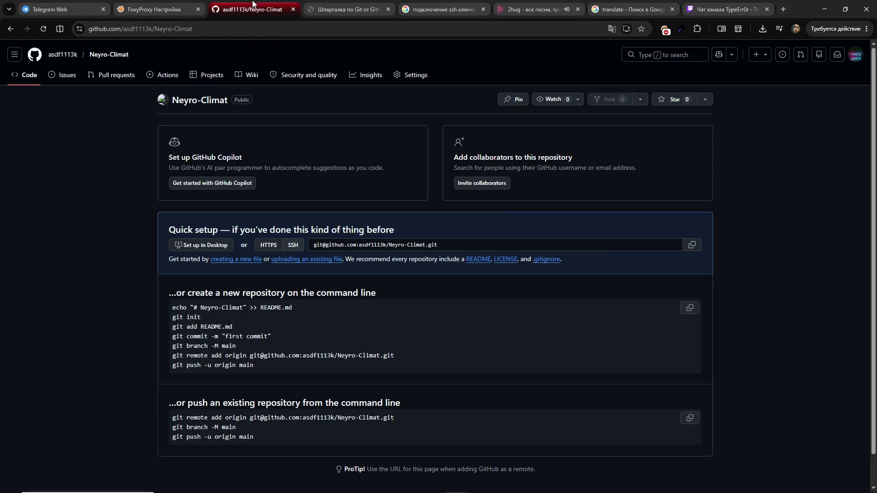
key(F5)
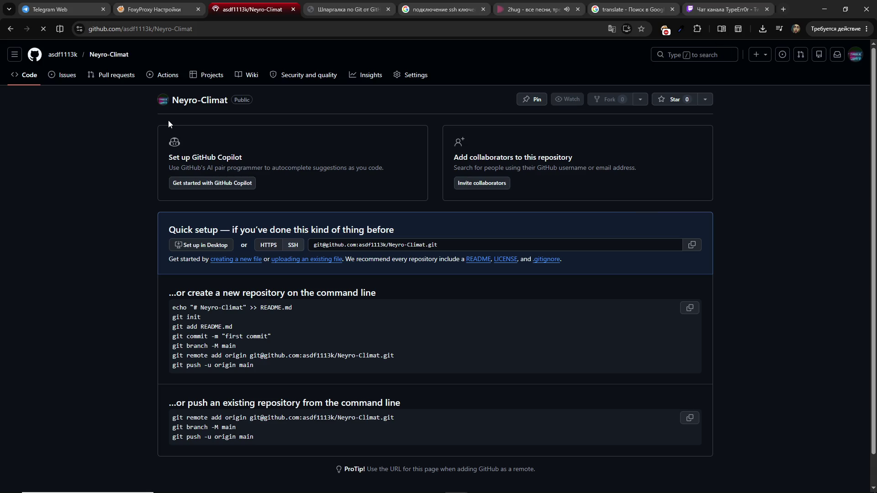
click(710, 103)
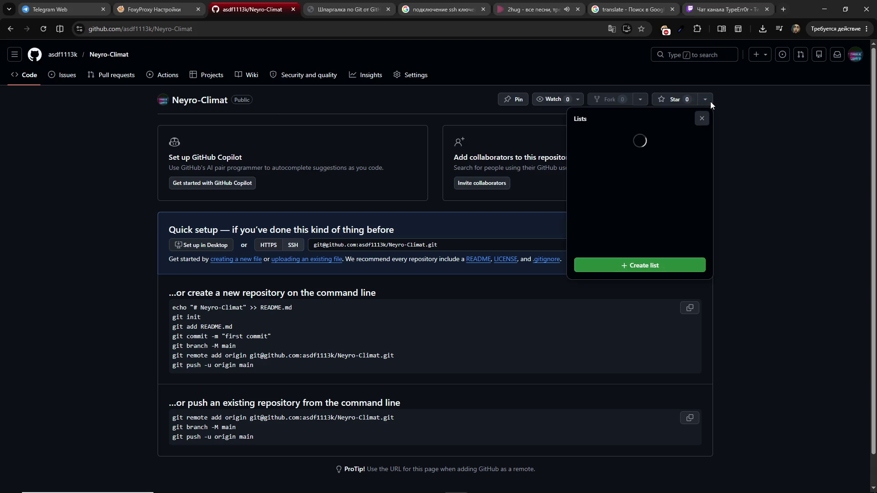
click(782, 122)
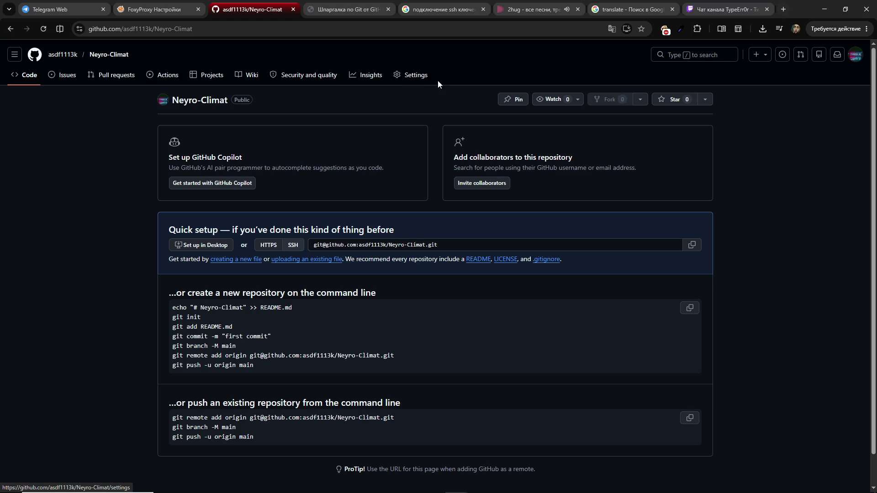
click(418, 75)
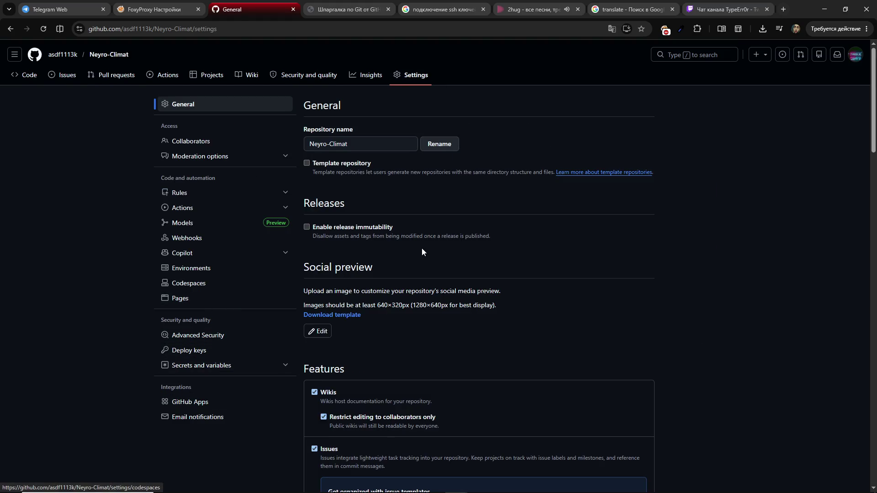
- Change the repository visibility to private via the Danger Zone, accepting the warnings
scroll(421, 251, down, 20)
scroll(429, 348, down, 6)
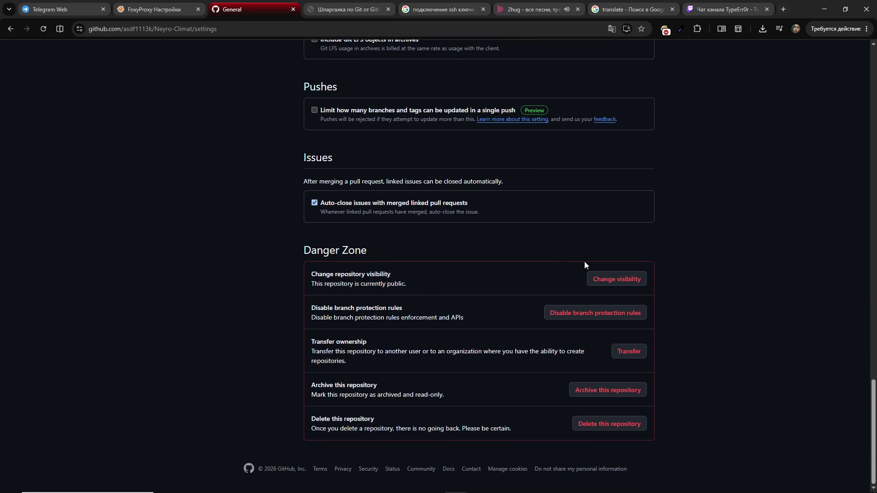
click(632, 281)
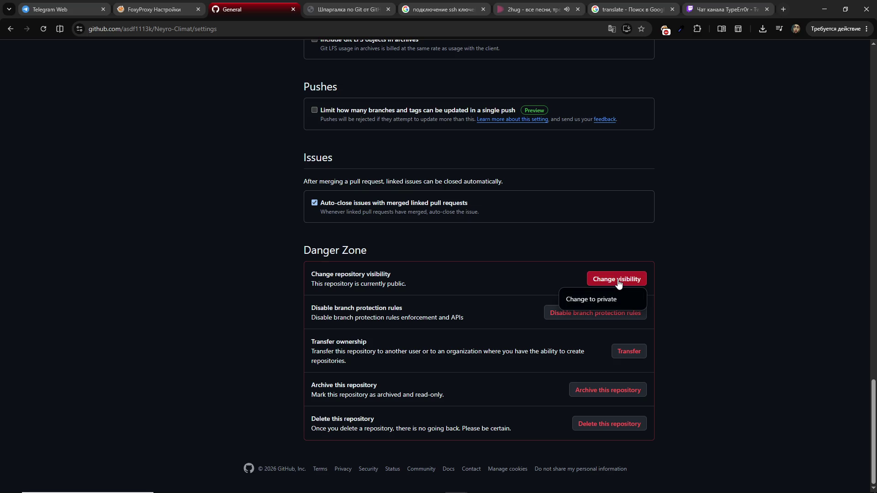
click(612, 299)
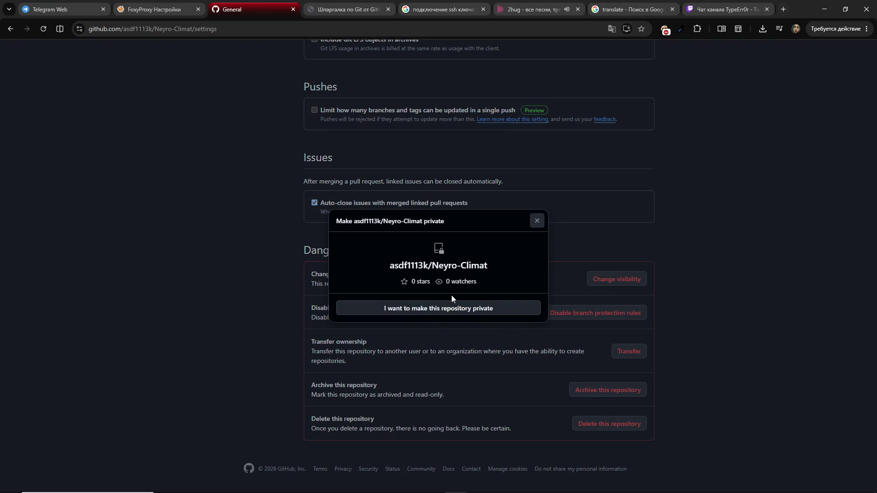
click(444, 315)
click(437, 347)
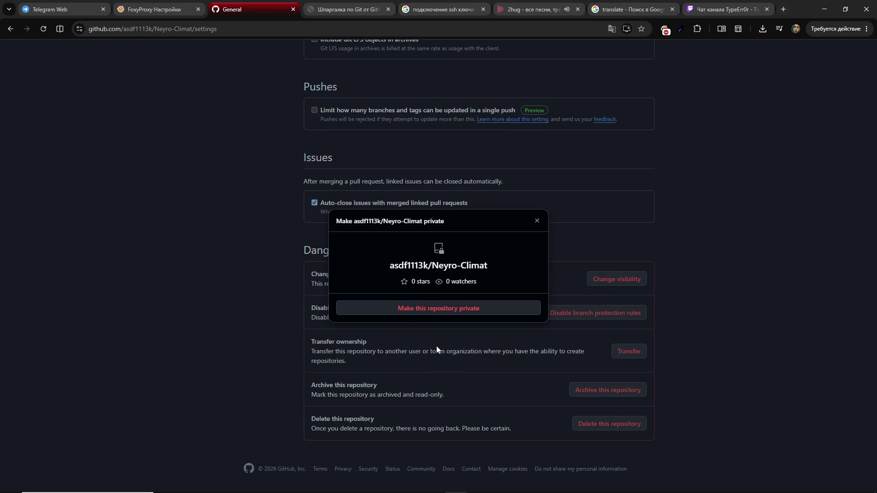
click(446, 315)
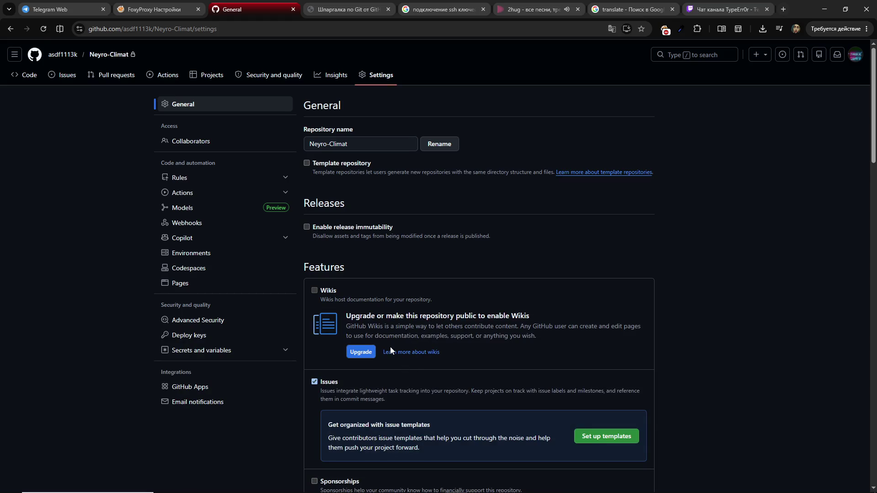
scroll(390, 347, down, 20)
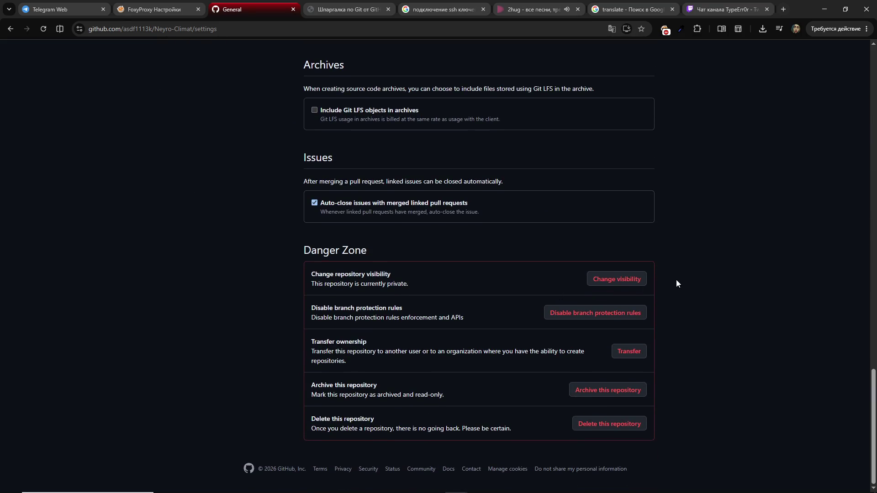
click(639, 282)
- Close the visibility options and try clearing the terminal, fixing typos along the way
click(741, 273)
key(alt+Tab)
click(306, 179)
key(Escape)
text(ckear)
key(BackSpace)
key(BackSpace)
key(BackSpace)
text(слуфк)
key(BackSpace)
key(BackSpace)
key(BackSpace)
text(ckear)
key(Return)
key(Up)
key(Return)
- Run clear, then git push to create the main branch on GitHub
text(cla)
key(BackSpace)
key(BackSpace)
key(BackSpace)
text(clear)
key(Return)
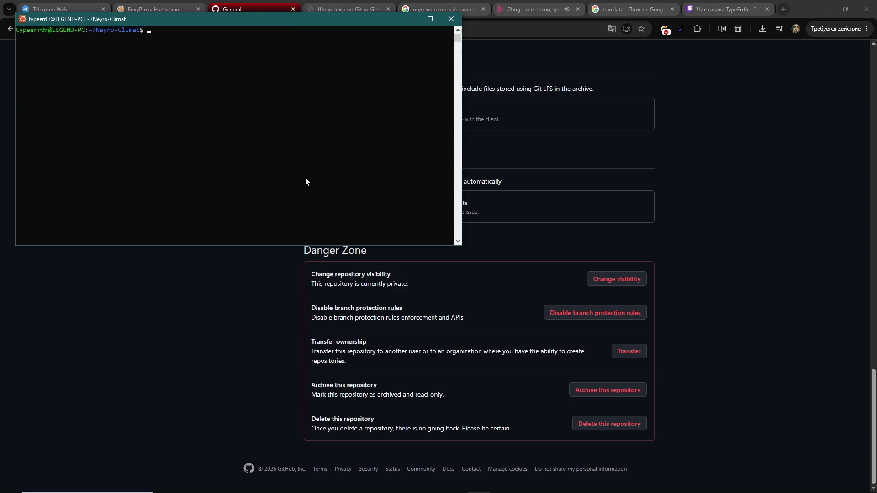
text(git push)
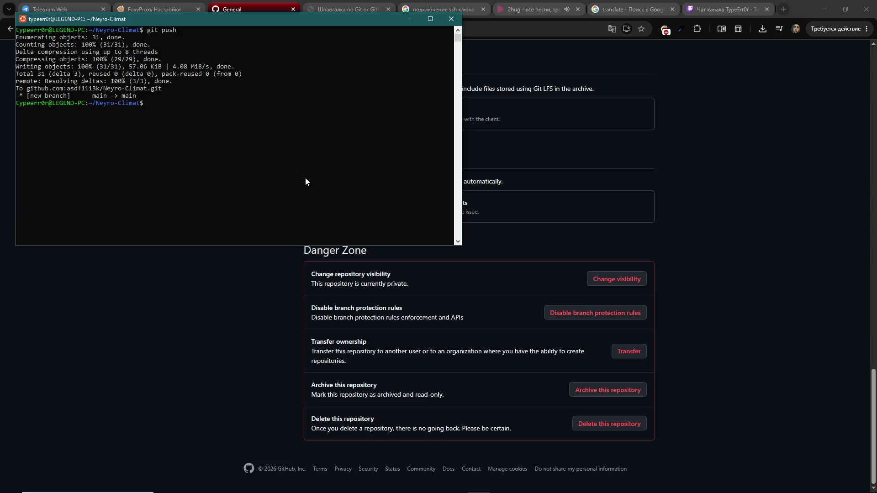
click(768, 258)
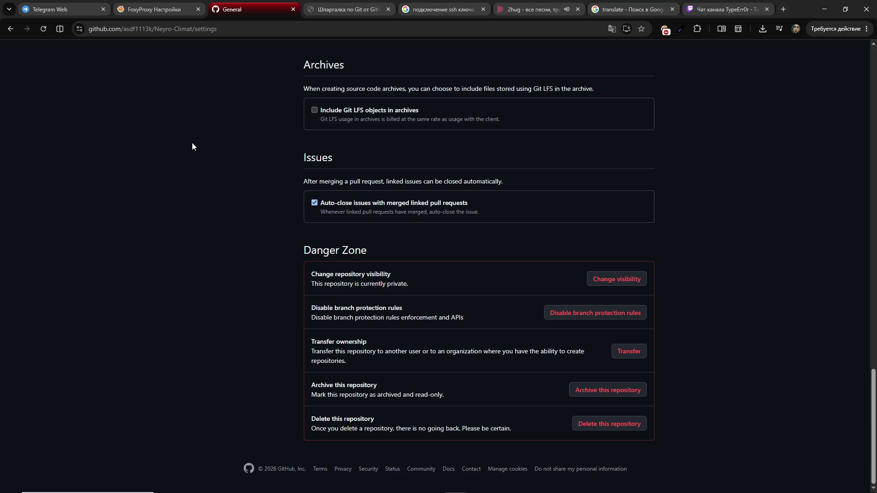
- Remove /settings from the URL to load the Neyro-Climat main page
scroll(144, 157, up, 4)
click(245, 28)
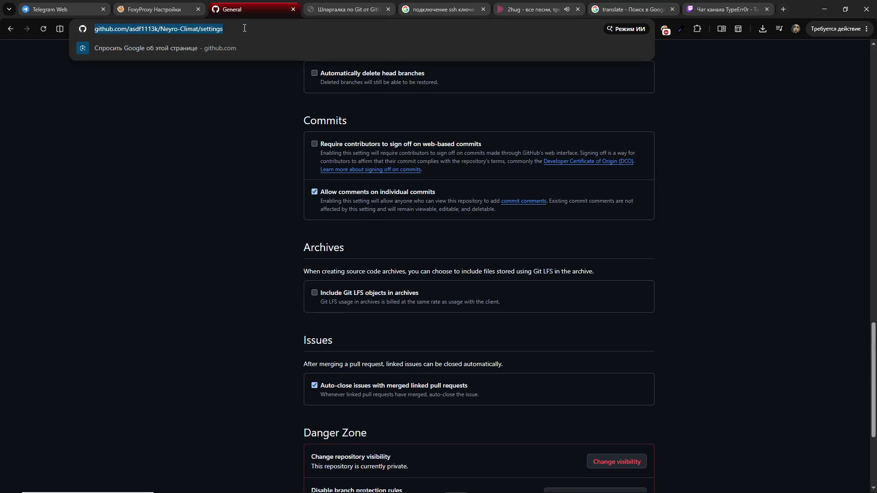
click(245, 29)
key(BackSpace)
key(BackSpace)
key(BackSpace)
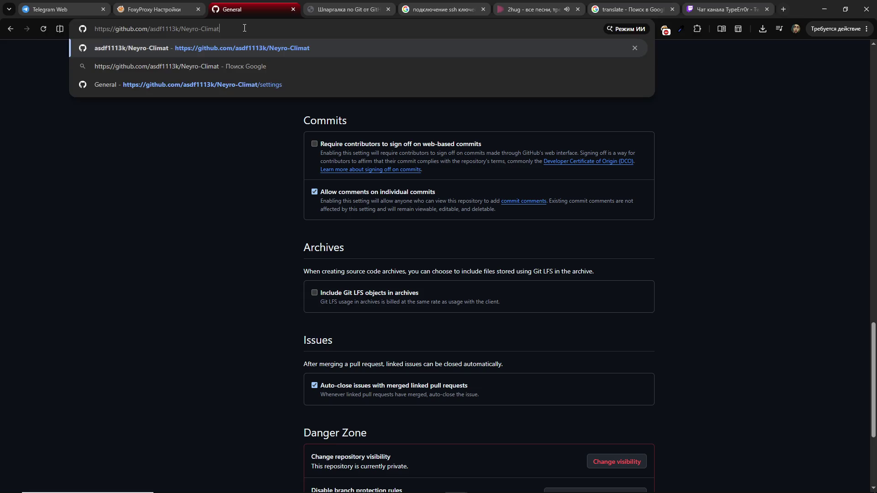
key(Return)
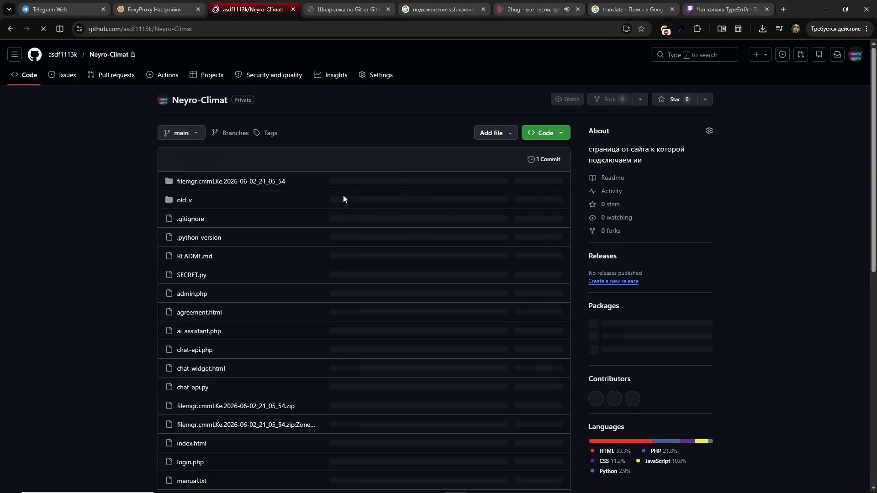
- Scroll through the pushed file list and README
scroll(280, 291, down, 8)
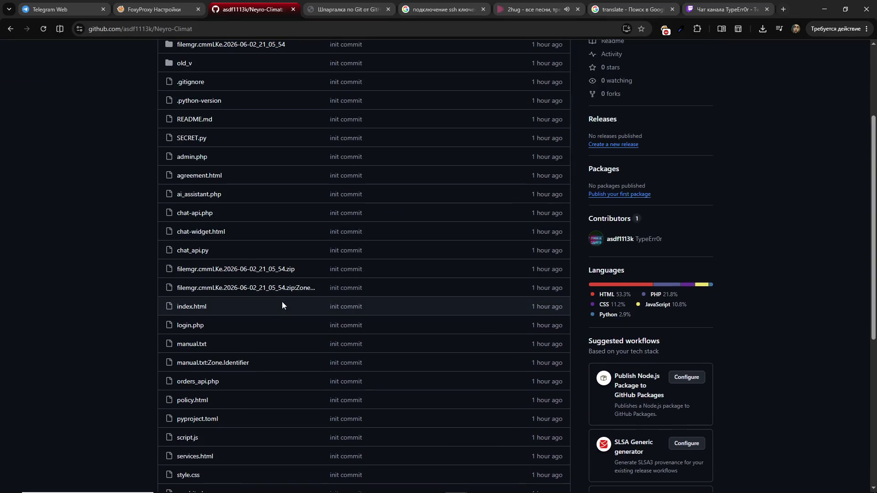
scroll(281, 328, up, 4)
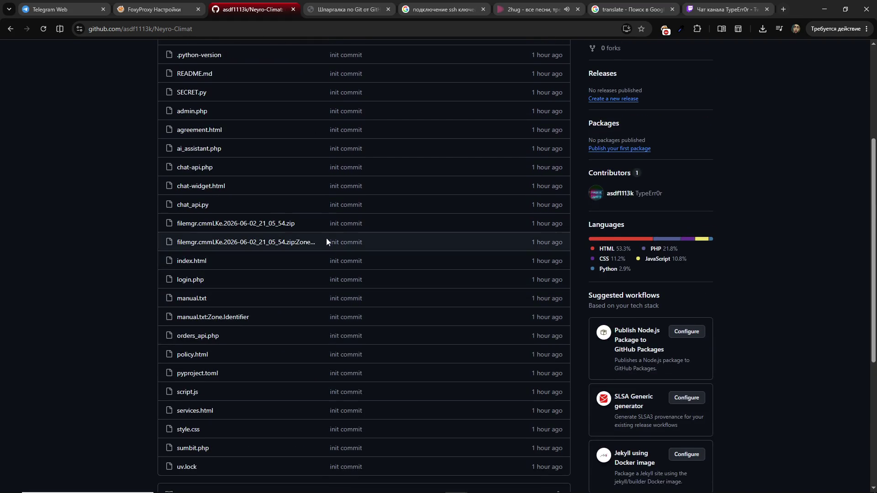
scroll(345, 343, down, 4)
scroll(338, 334, up, 3)
scroll(333, 333, down, 5)
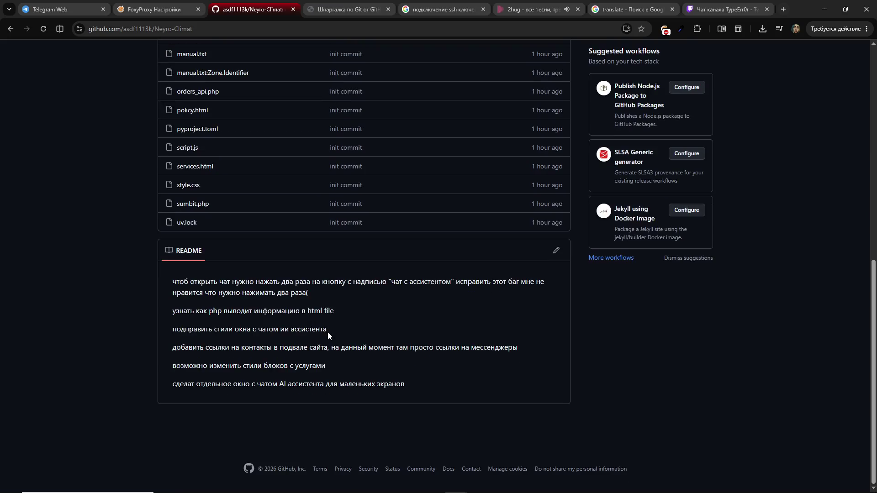
scroll(334, 364, up, 9)
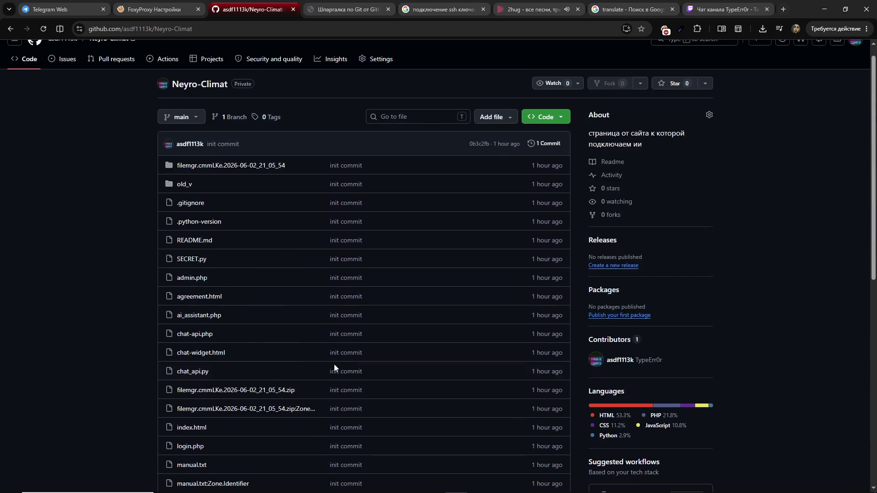
key(alt+Tab)
- Bring the Twitch chat popout forward and focus its message box
click(727, 9)
click(428, 457)
click(428, 457)
key(alt+Tab)
key(alt+Tab)
key(alt+Tab)
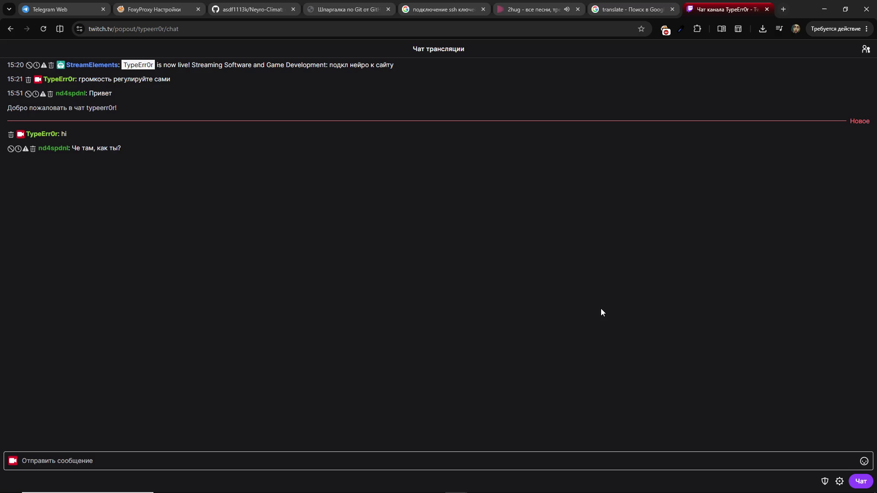
key(alt+Tab)
key(alt+Tab)
key(alt+Tab)
key(alt+Tab)
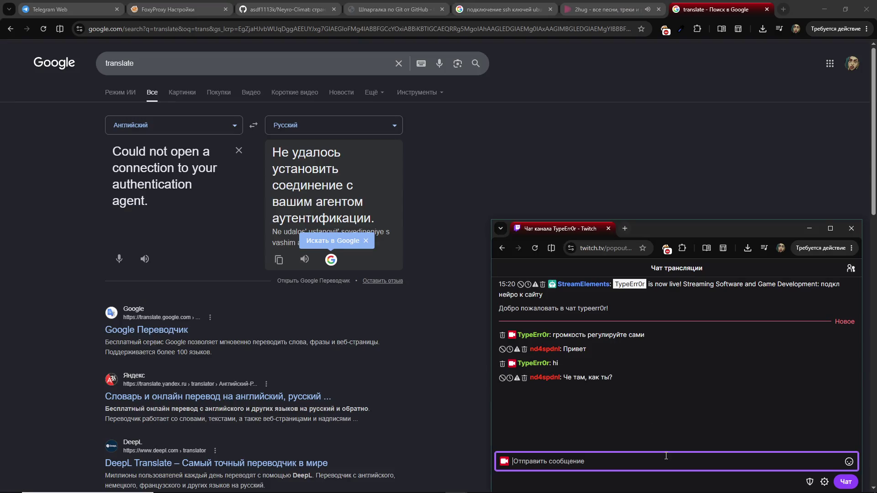
- Type and send the reply 'I'm great' in the stream chat
text(у)
key(BackSpace)
text(у)
key(BackSpace)
text(у)
key(BackSpace)
text(In)
text(m)
text(great)
key(BackSpace)
key(Return)
- Submit the phone number on Telegram Web with NEXT, then go back to the Neyro-Climat repo
click(50, 9)
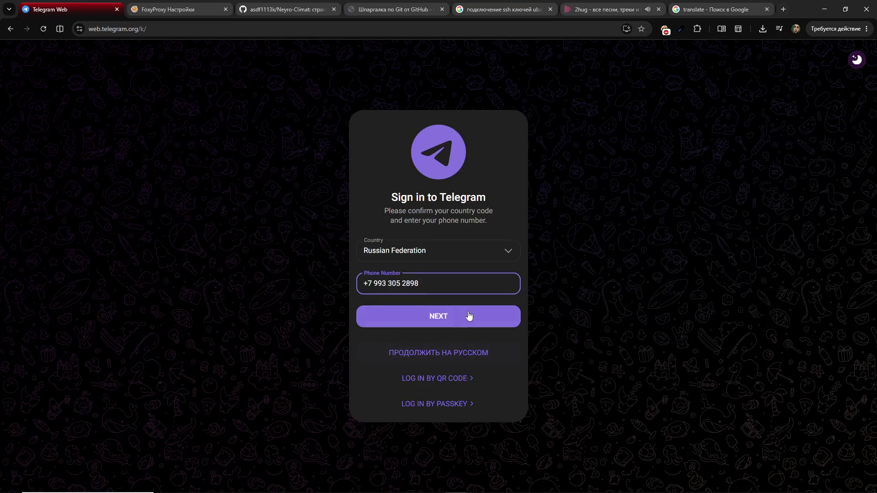
click(468, 316)
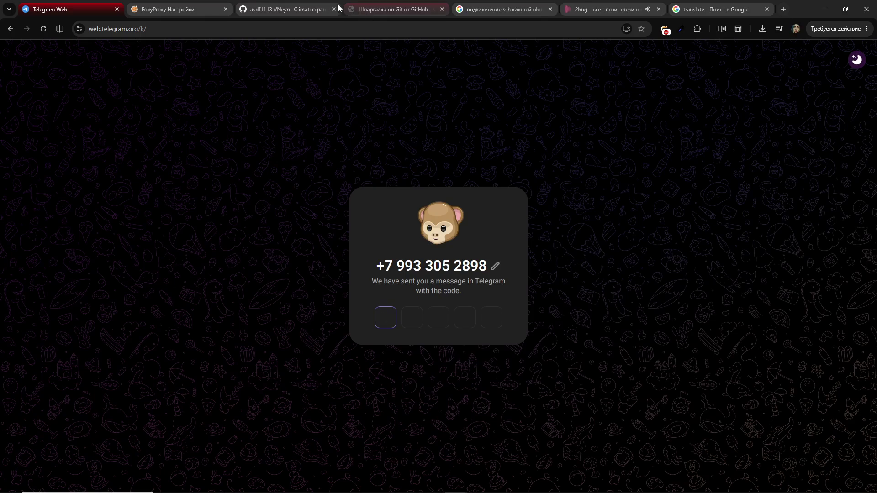
click(291, 9)
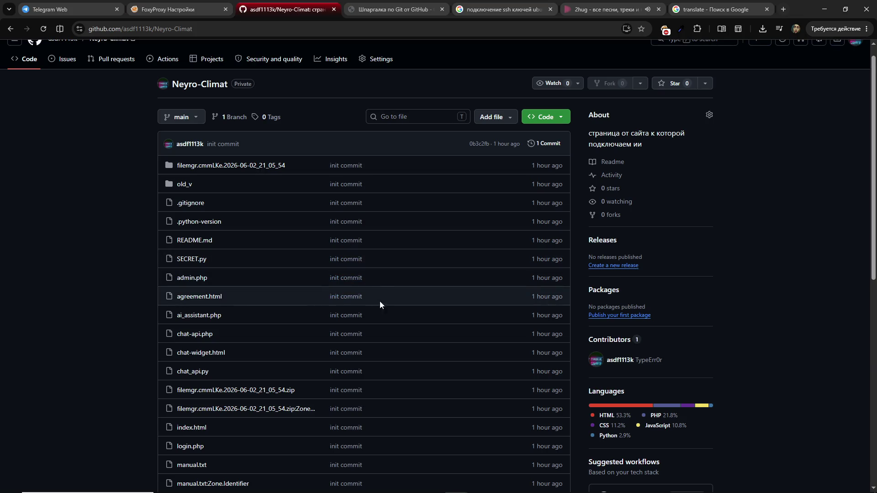
- Return to the GitHub repository page and scroll down its file list
key(alt+Tab)
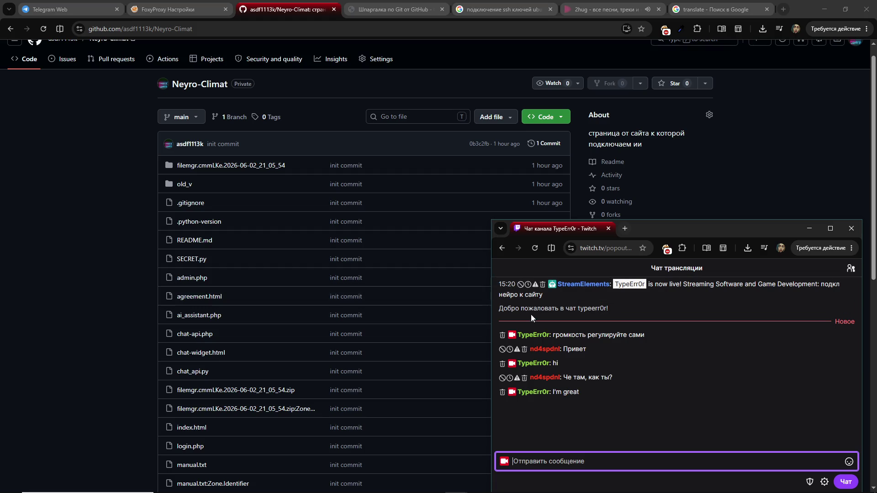
click(161, 418)
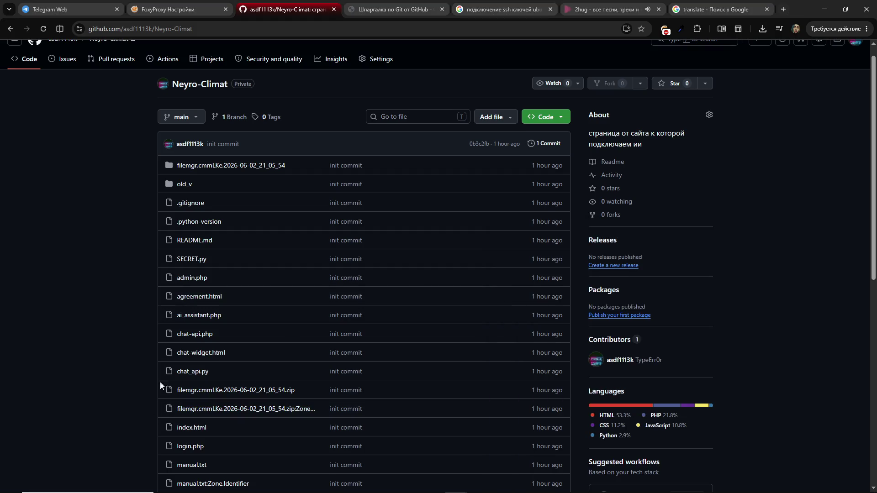
scroll(275, 384, down, 1)
scroll(280, 369, down, 3)
scroll(275, 382, down, 2)
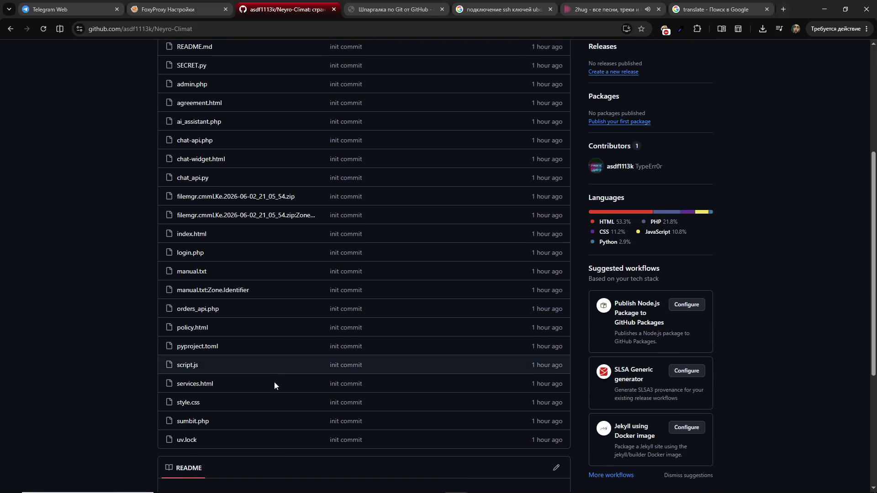
- Close the FoxyProxy settings tab, reopening the accidentally closed repository tab
click(79, 6)
click(131, 6)
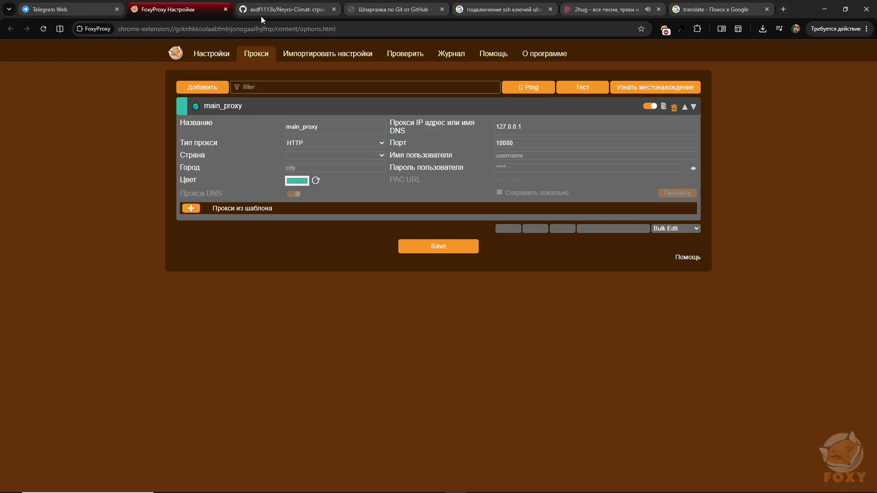
middle_click(184, 5)
middle_click(184, 5)
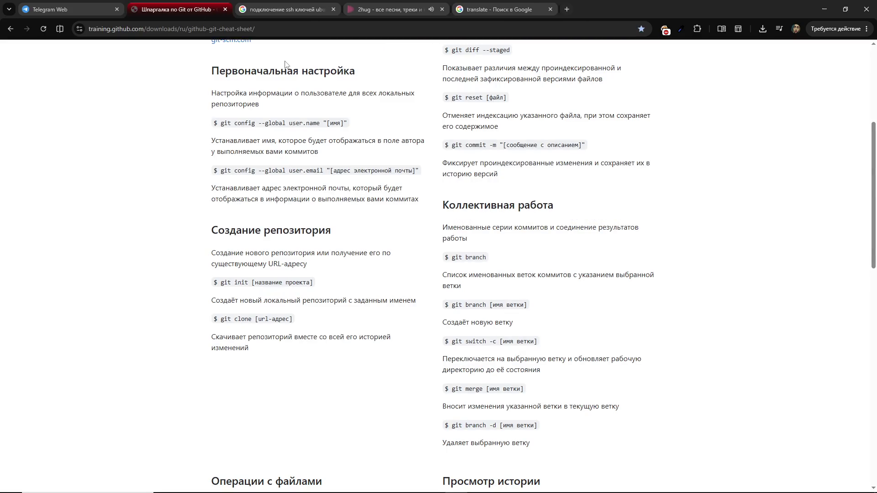
key(ctrl+shift+t)
- Close the Git cheat-sheet tab, leaving the SSH-keys search results showing
click(292, 4)
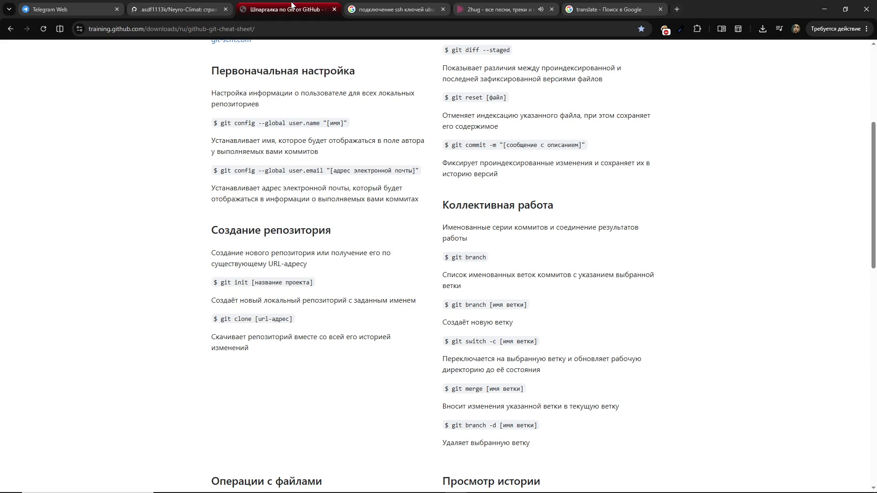
click(395, 5)
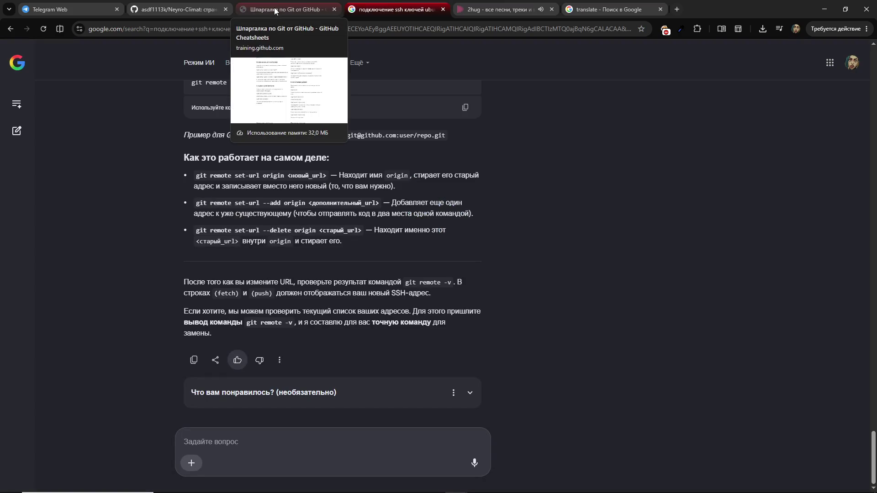
middle_click(276, 10)
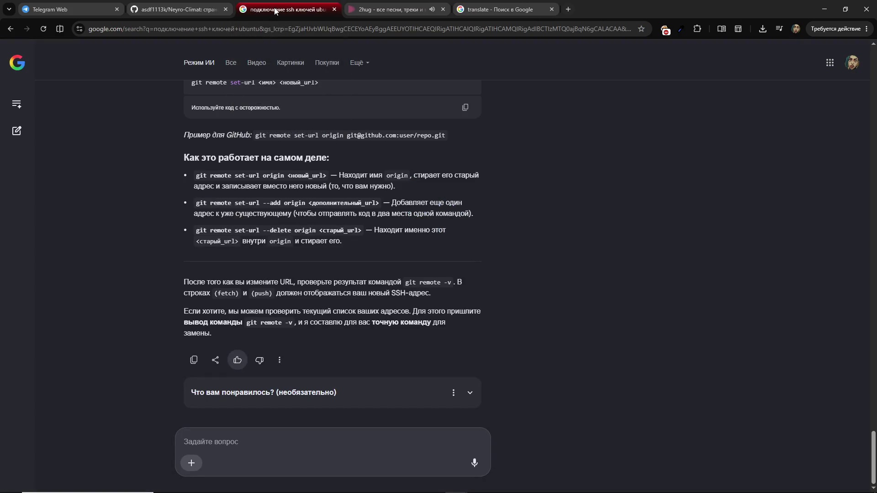
click(571, 5)
- Start loading youtube.com in the new tab and look at the proxy extension's menu
text(you)
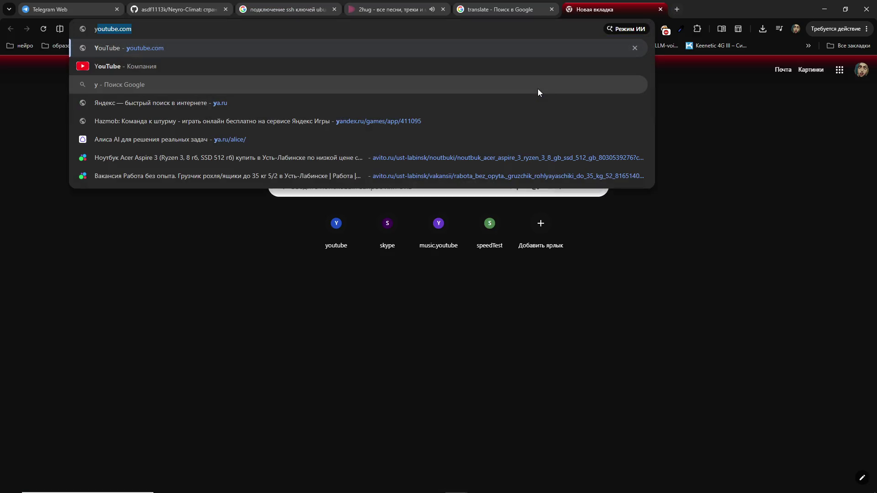
key(Return)
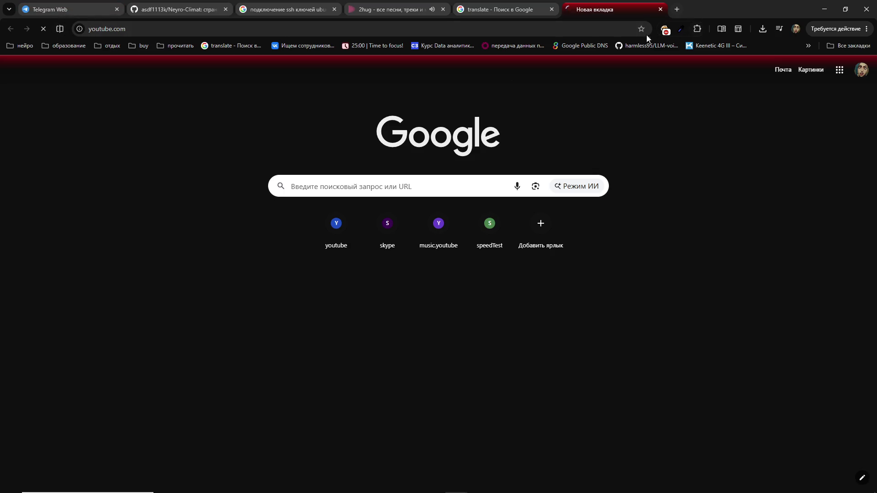
right_click(667, 32)
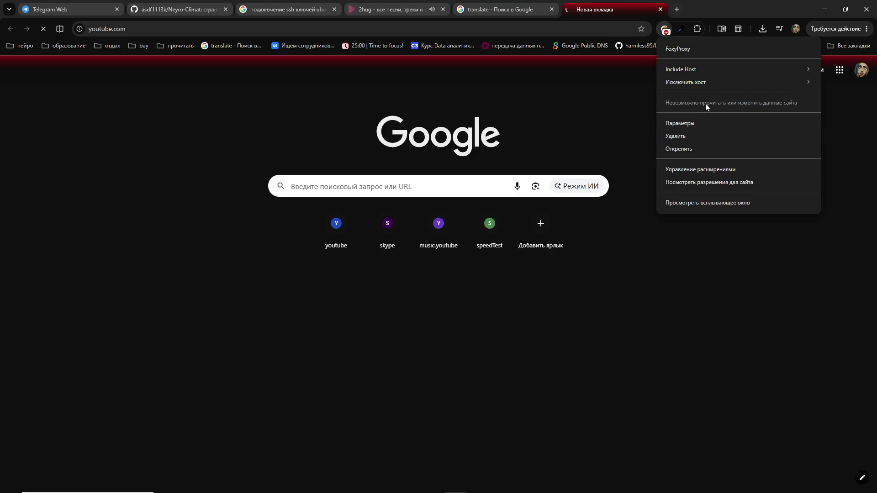
click(571, 33)
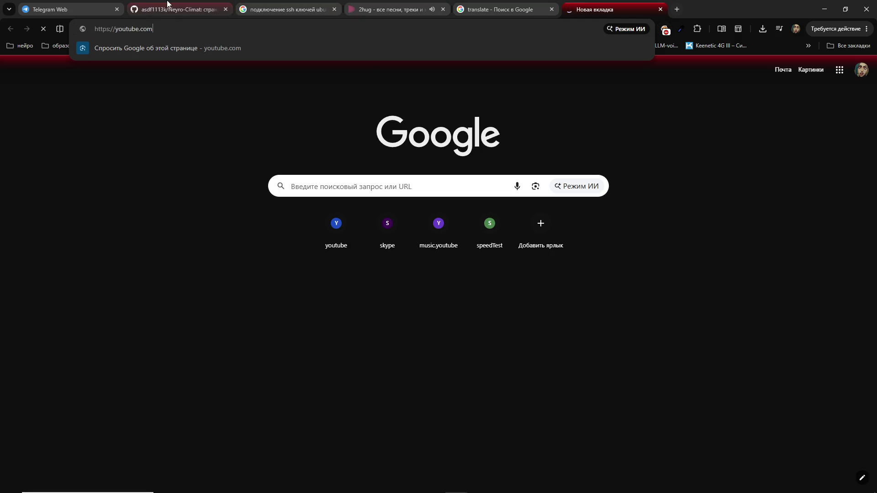
click(199, 14)
click(594, 10)
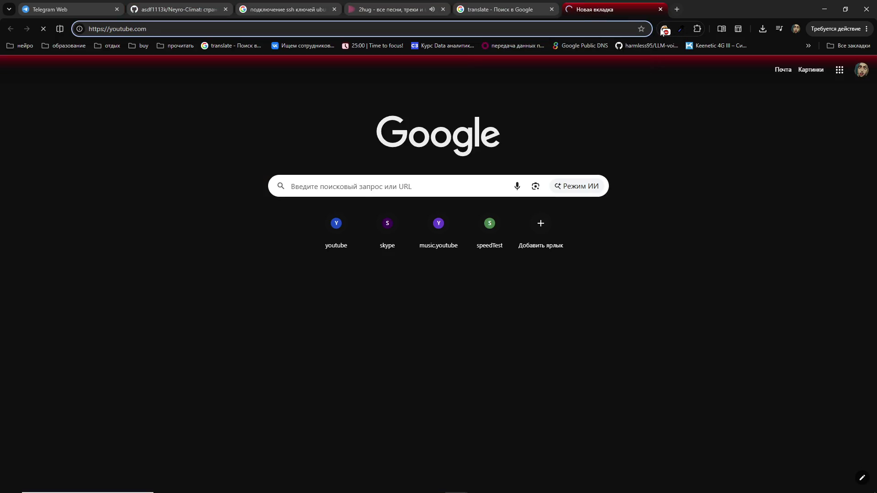
right_click(662, 29)
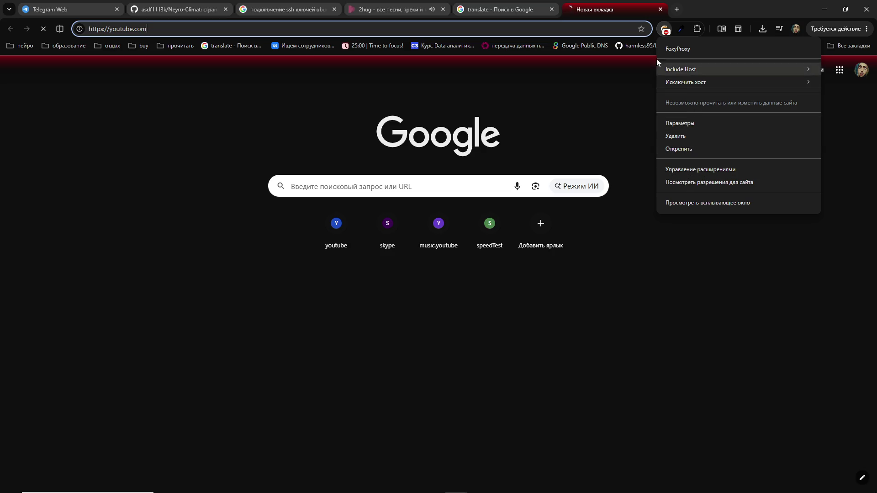
click(567, 30)
- Replace the address with a Google search for 'dsa'
click(566, 31)
key(BackSpace)
text(dsa)
key(Return)
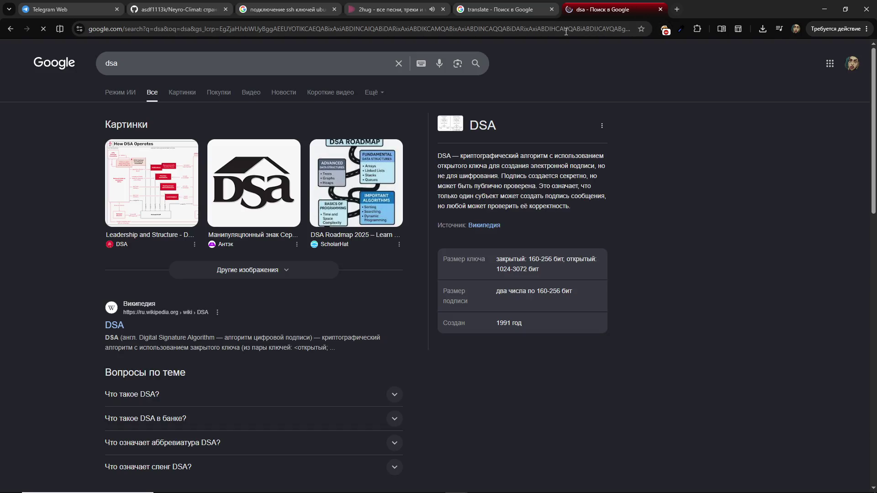
- Change the proxy extension's site access and reload the affected pages, including the translate tab
click(665, 30)
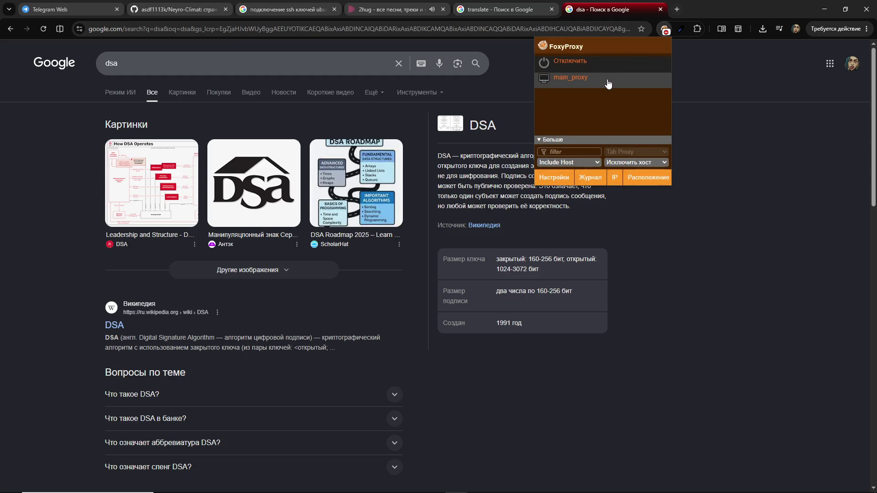
right_click(659, 30)
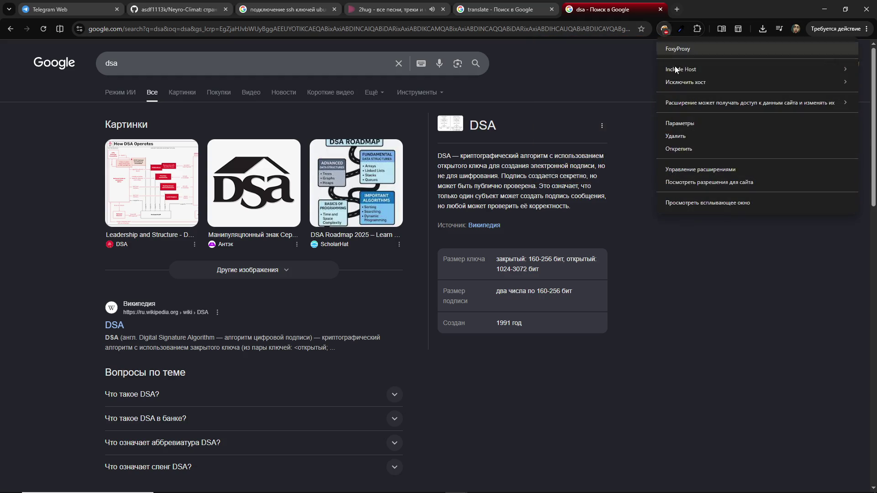
mouse_move(684, 101)
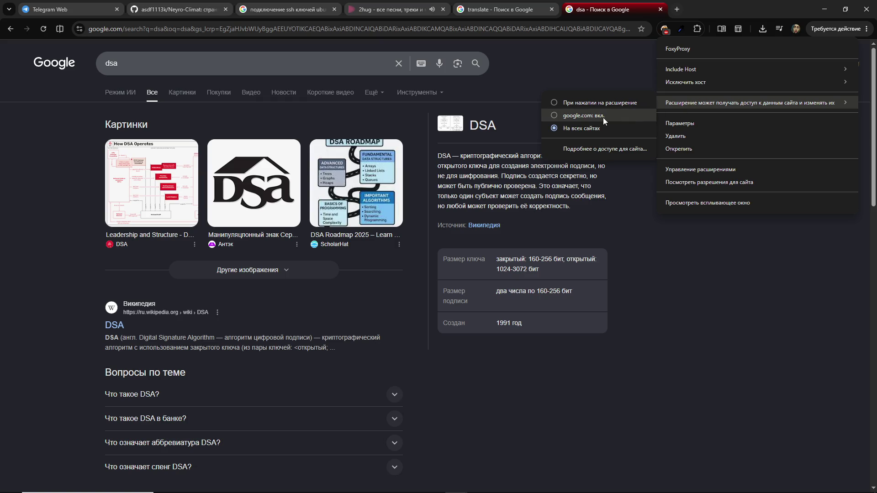
click(595, 103)
click(591, 104)
click(498, 6)
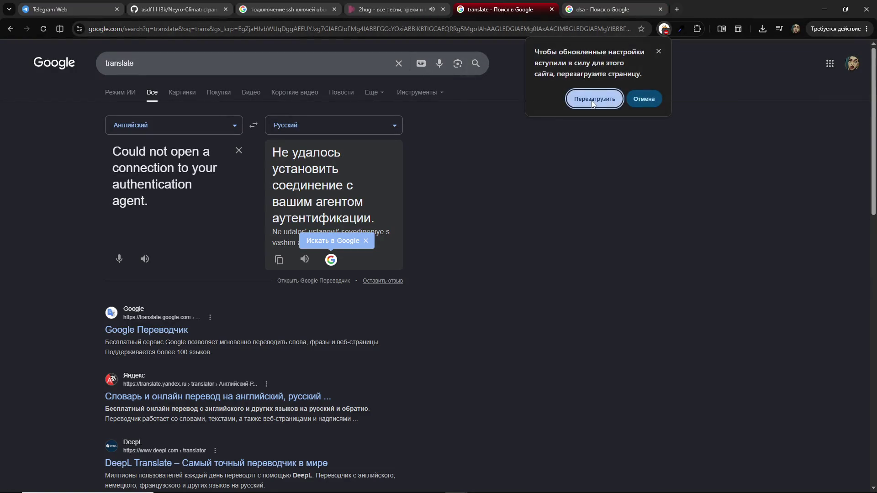
click(594, 100)
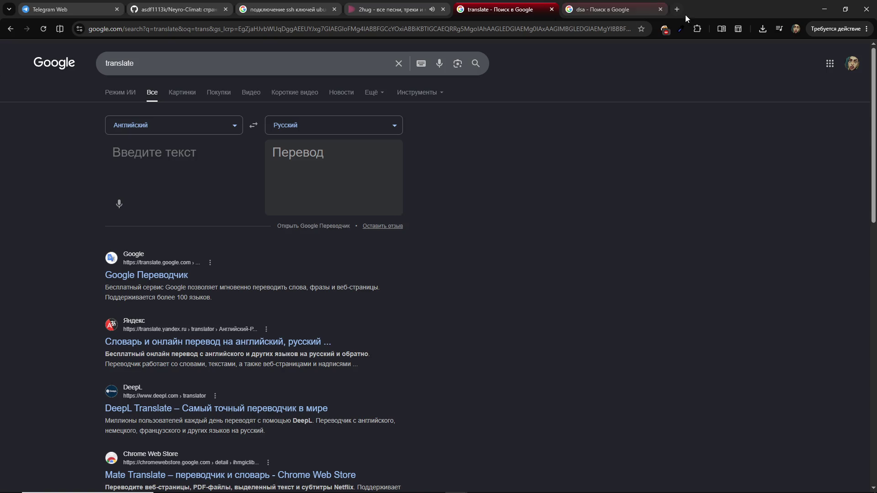
- Switch FoxyProxy to main_proxy and load youtube.com in the dsa search tab
click(666, 29)
click(626, 10)
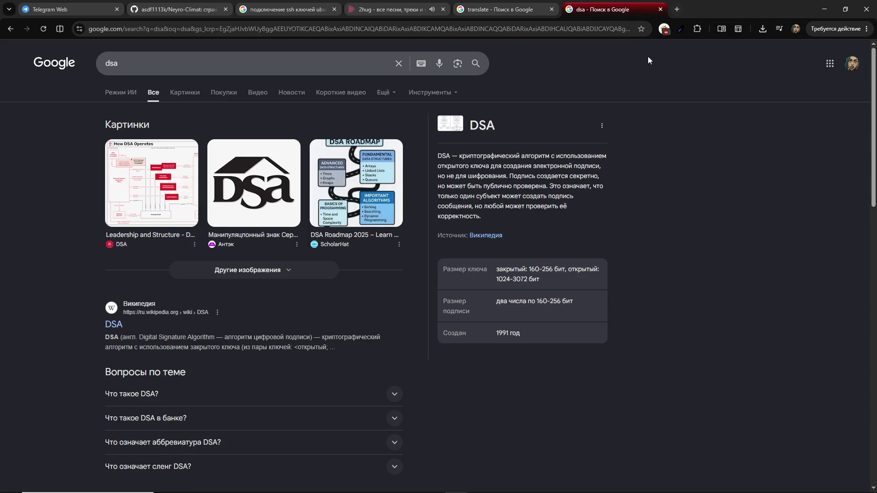
click(667, 29)
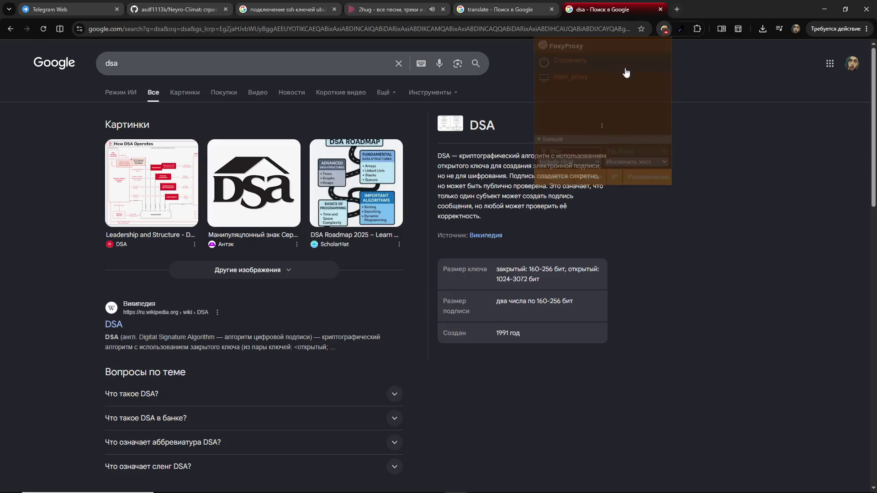
click(588, 88)
click(497, 28)
text(y)
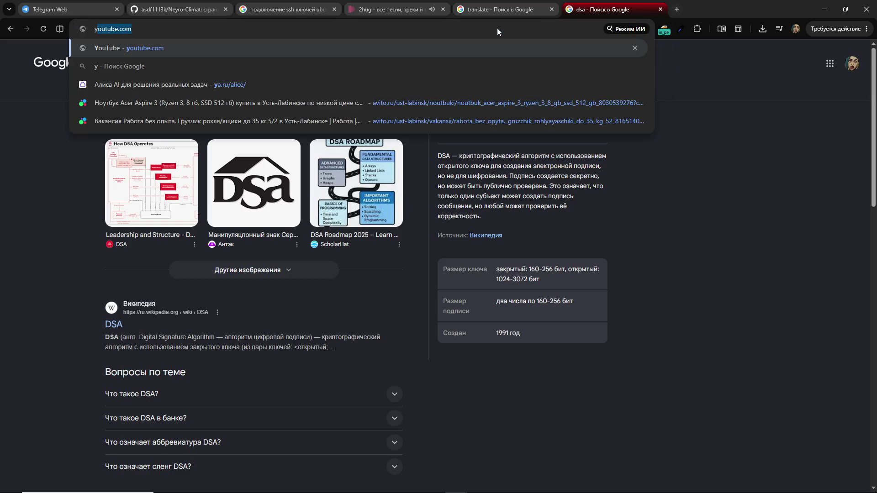
key(Return)
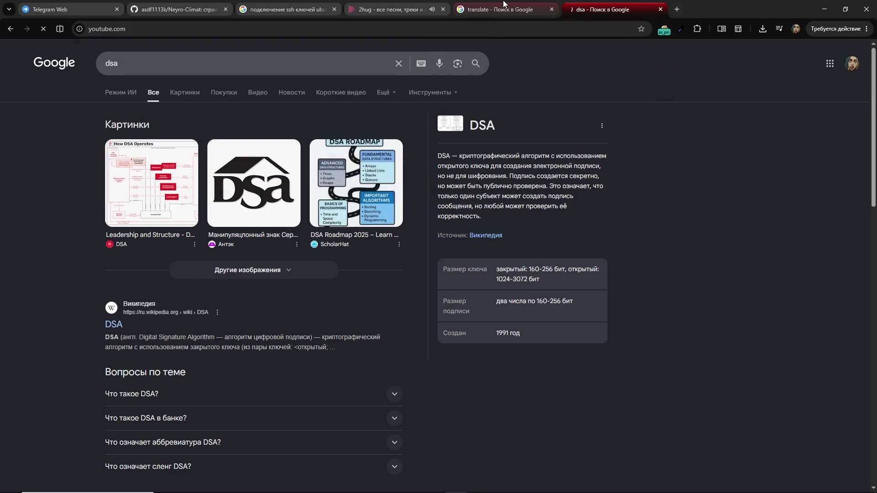
- Cycle through the open tabs and settle on the YouTube tab
click(494, 13)
click(388, 11)
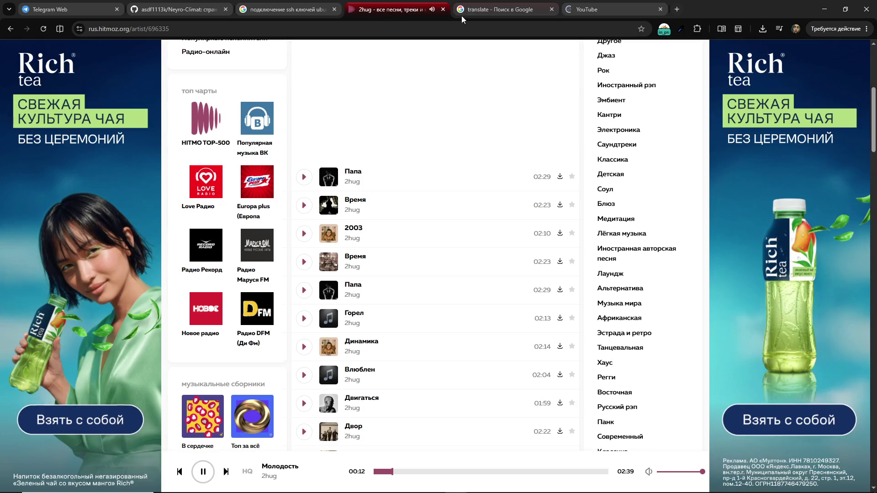
click(462, 14)
click(610, 7)
key(ctrl+shift+Tab)
key(ctrl+shift+Tab)
key(ctrl+shift+Tab)
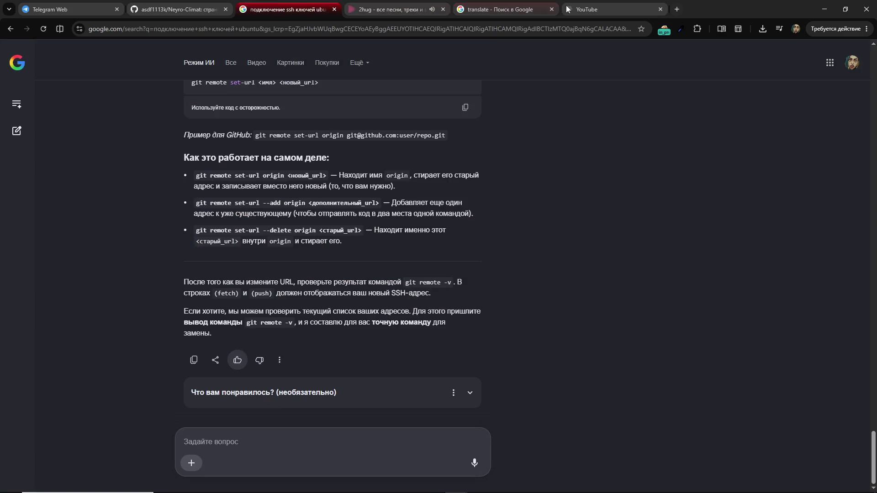
click(568, 9)
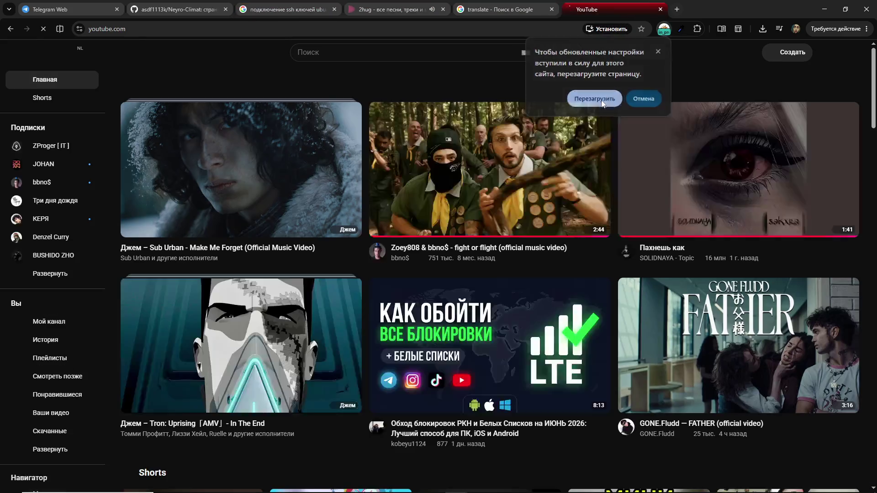
- Reload YouTube through the proxy until the home page loads
click(602, 102)
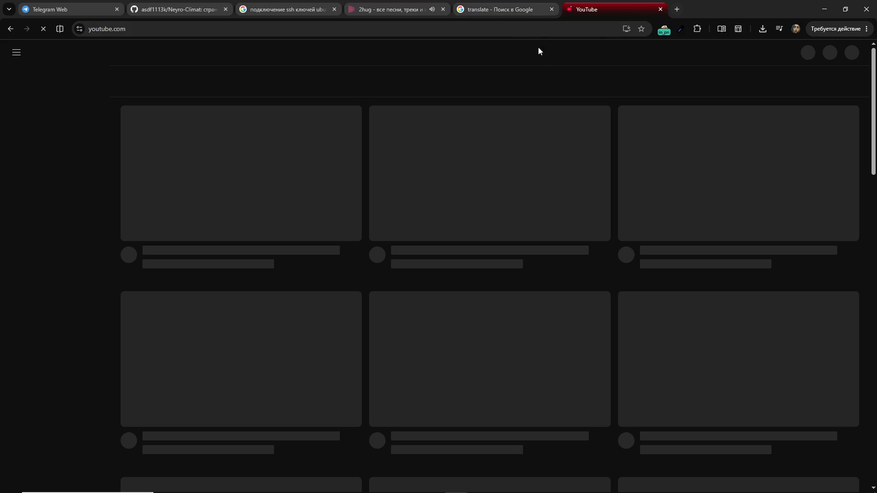
click(521, 12)
click(565, 5)
click(486, 4)
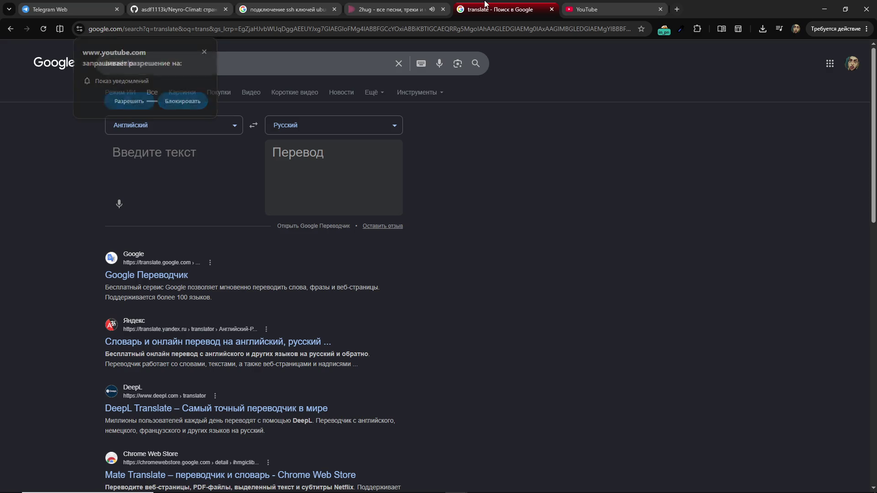
click(639, 2)
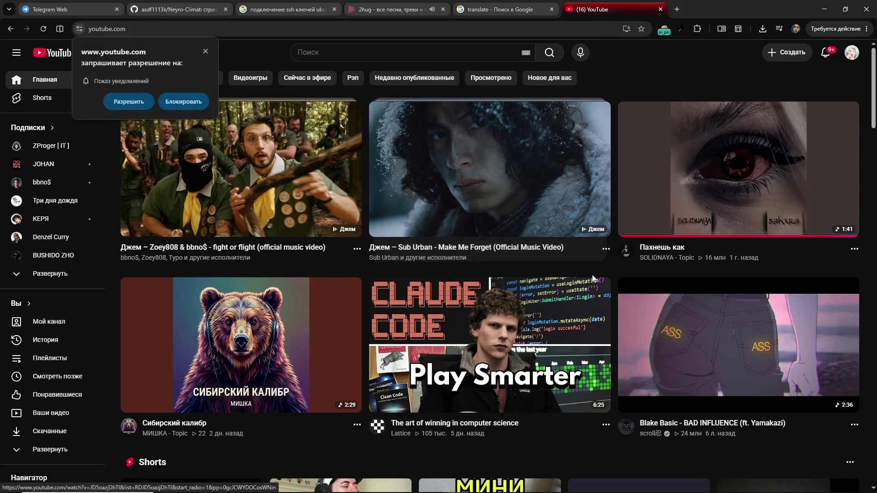
- Open the Смотреть позже playlist from the sidebar and play its first video
scroll(599, 286, down, 2)
scroll(592, 318, up, 2)
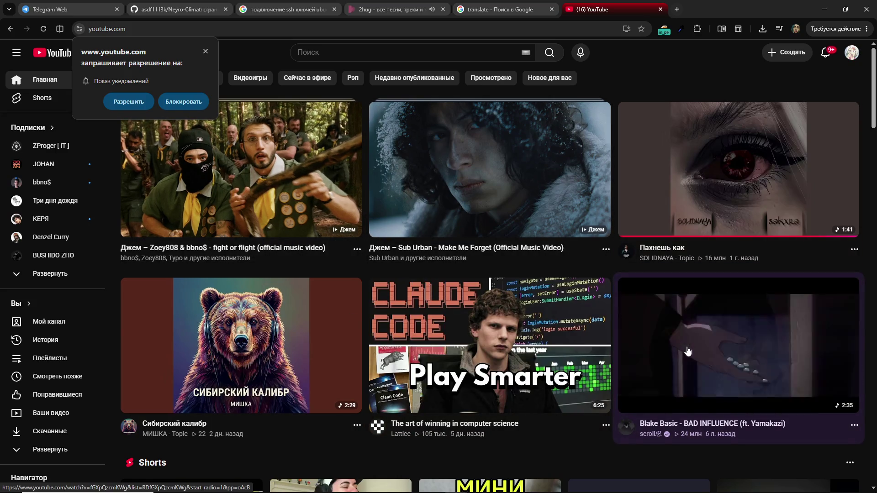
scroll(689, 351, down, 6)
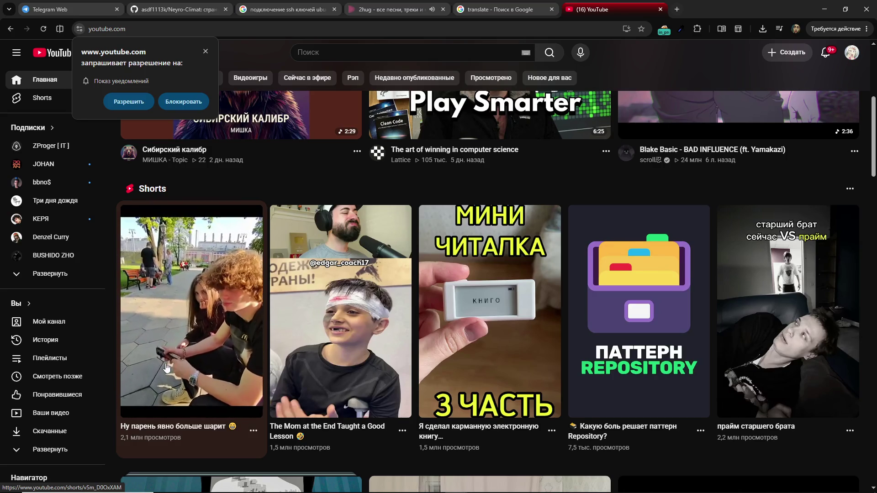
scroll(36, 356, down, 3)
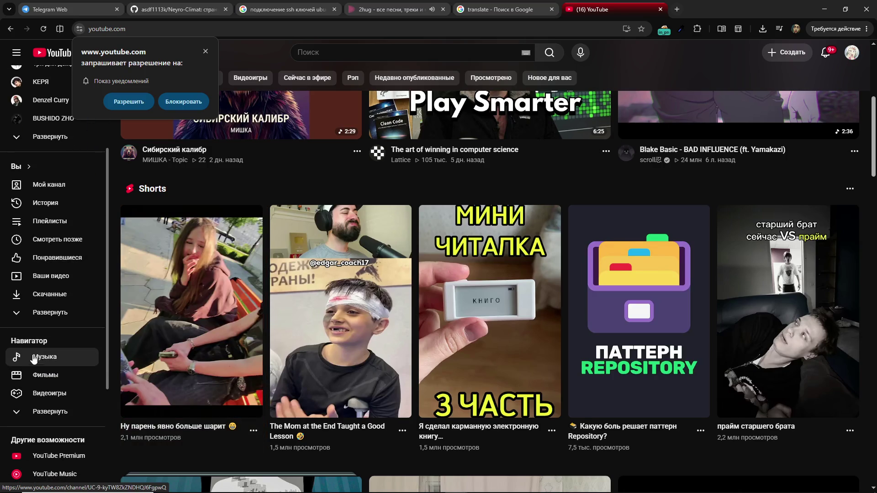
scroll(34, 368, up, 1)
click(49, 288)
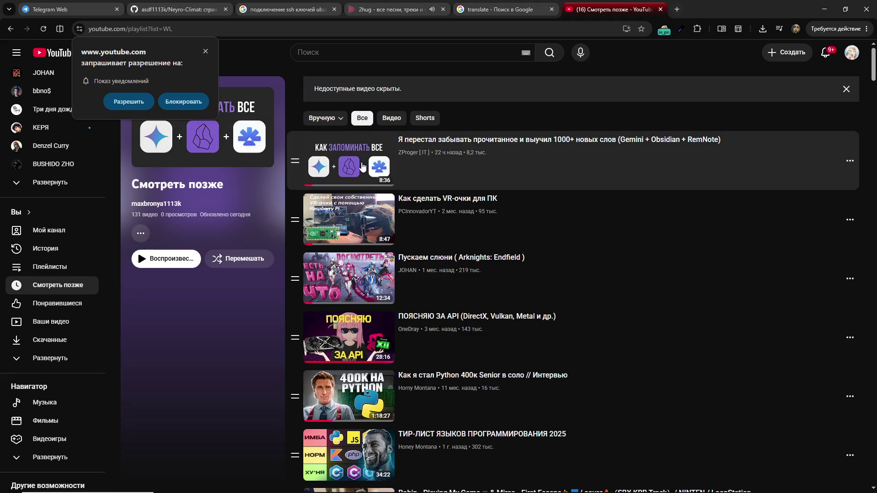
click(363, 168)
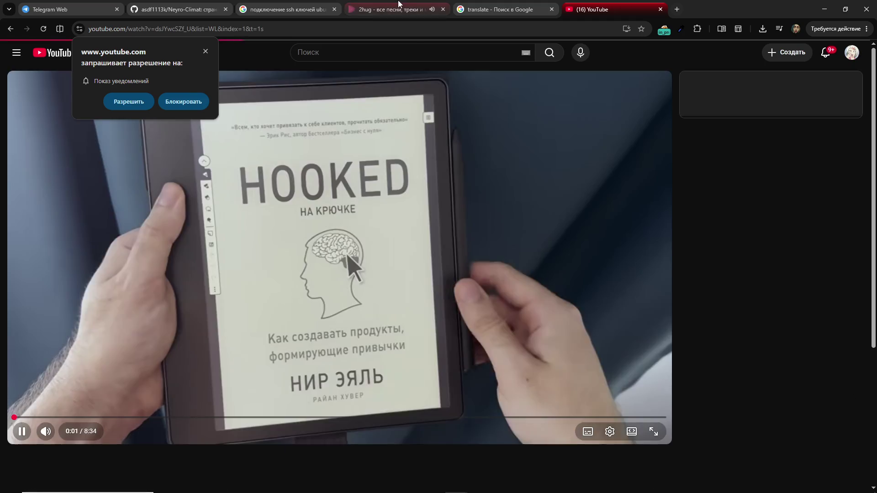
- Close the video ad on the 2hug music site, giving up the reward
click(388, 9)
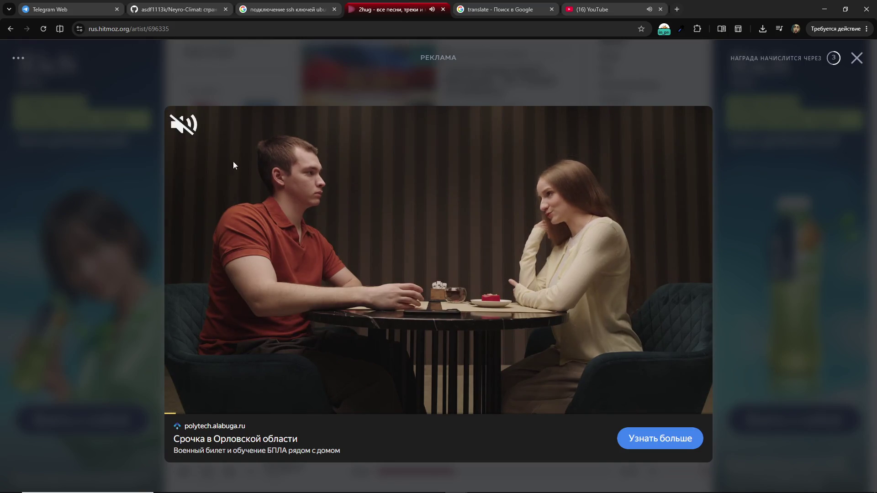
click(858, 58)
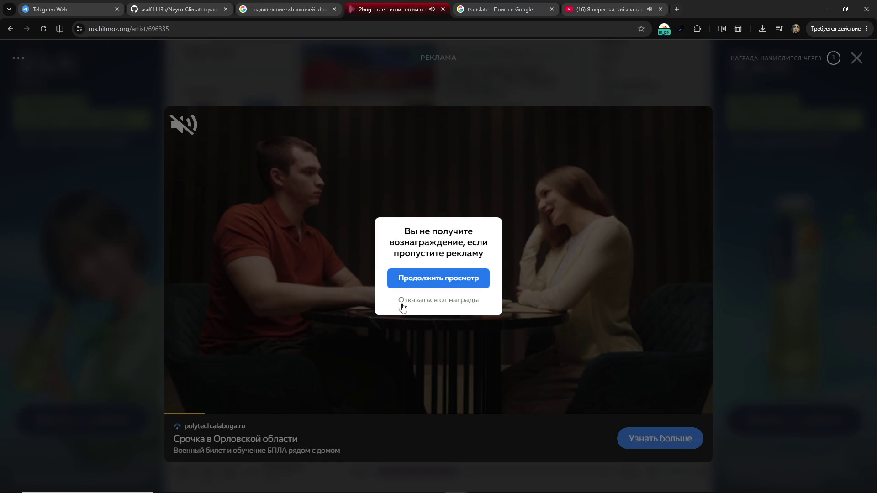
click(403, 307)
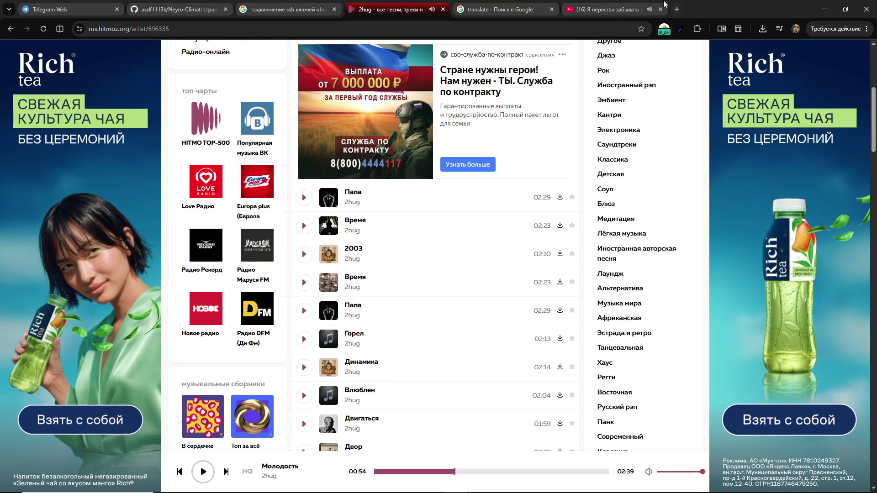
- Pause the YouTube video, put it in full screen, and block the notification request
click(664, 5)
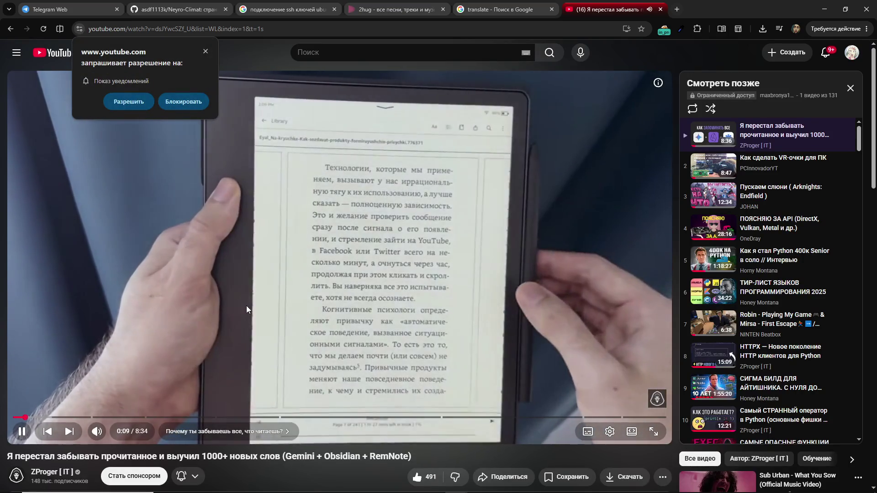
click(246, 306)
key(f)
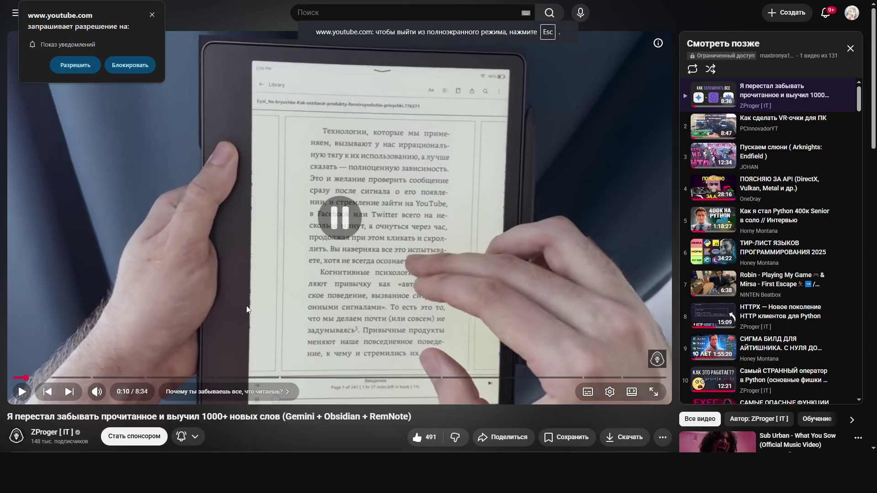
key(Escape)
key(f)
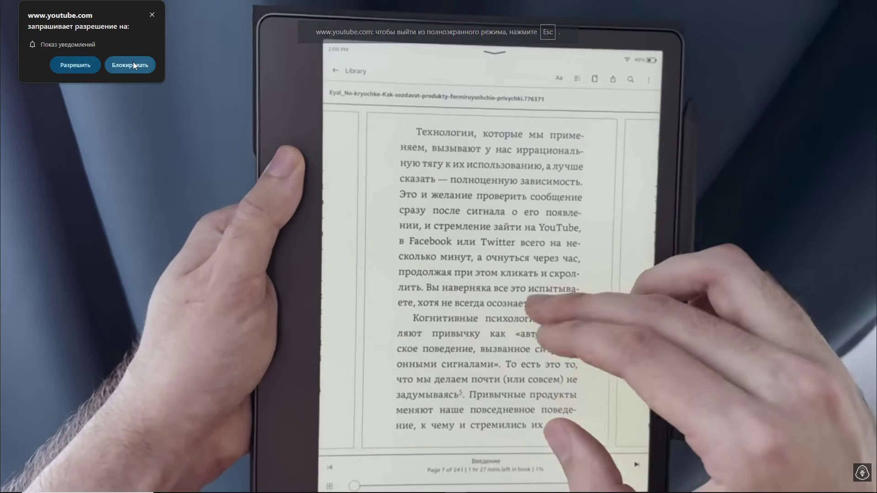
mouse_move(297, 183)
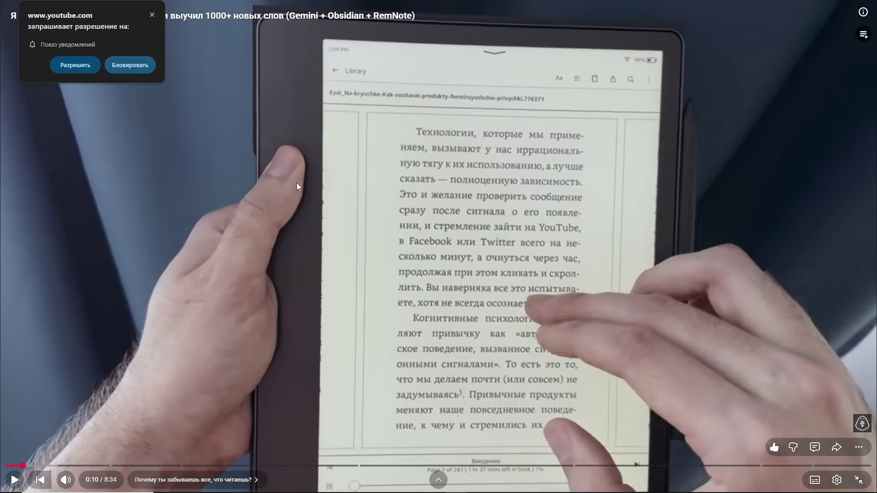
click(135, 67)
- Rewind the video to 0:00 and turn the volume up to 100
key(j)
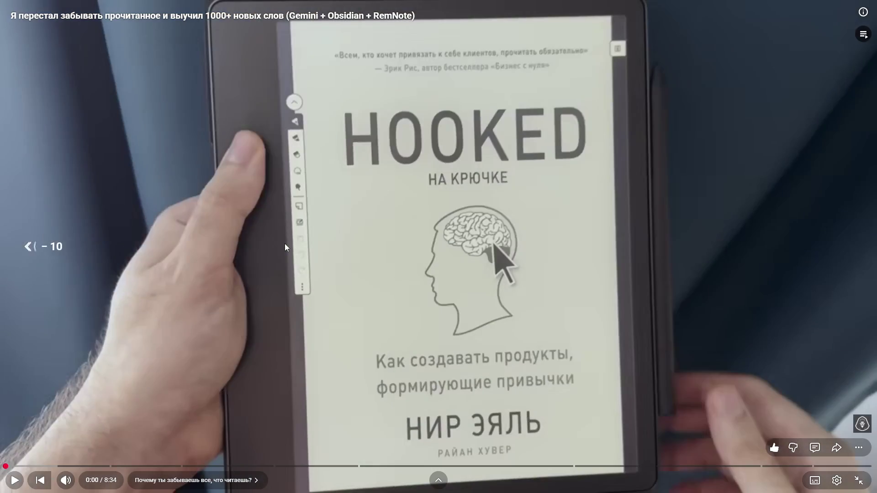
key(k)
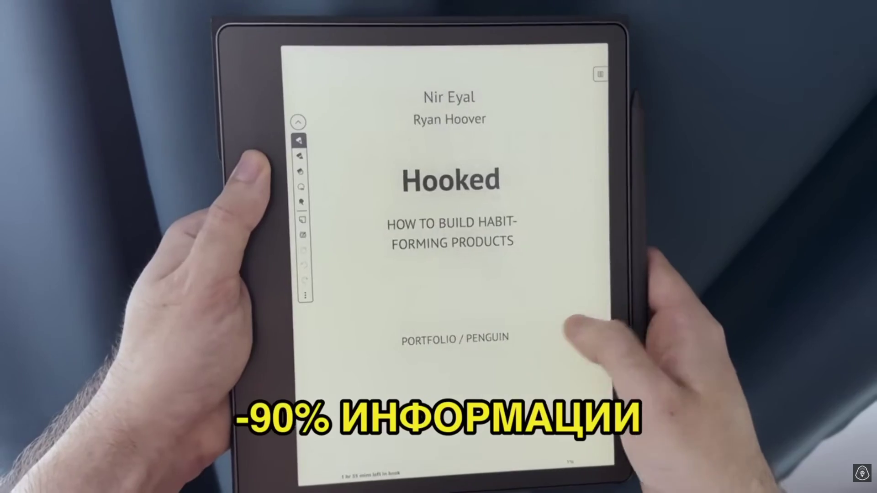
key(XF86AudioLowerVolume)
key(XF86AudioRaiseVolume)
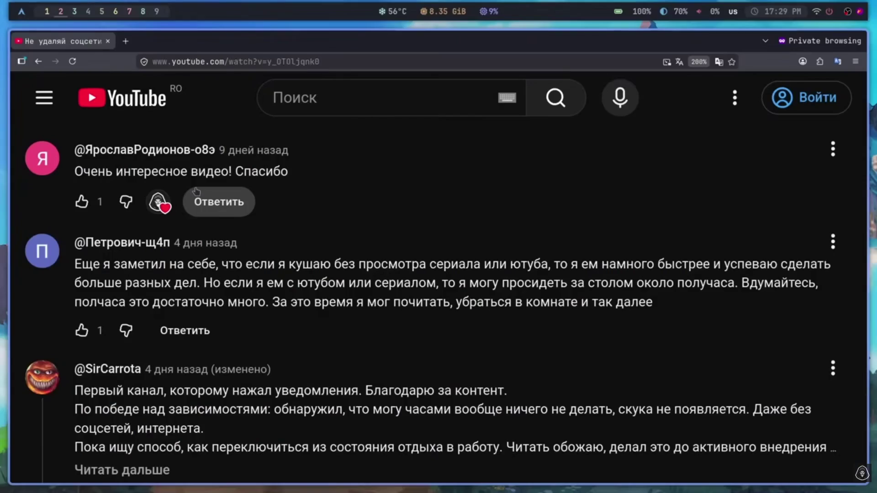
scroll(321, 261, down, 2)
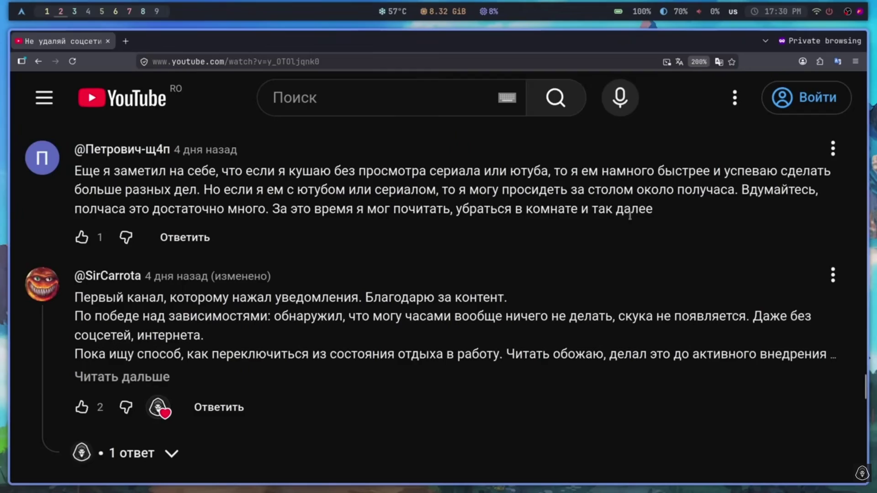
- Rearrange windows and zoom the page in and out while the full-screen video plays
double_click(434, 190)
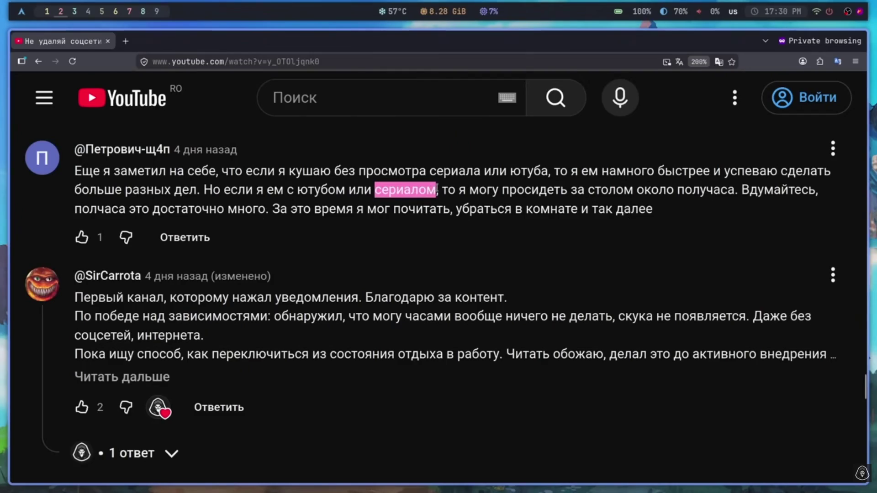
drag(653, 209, 93, 174)
key(super+5)
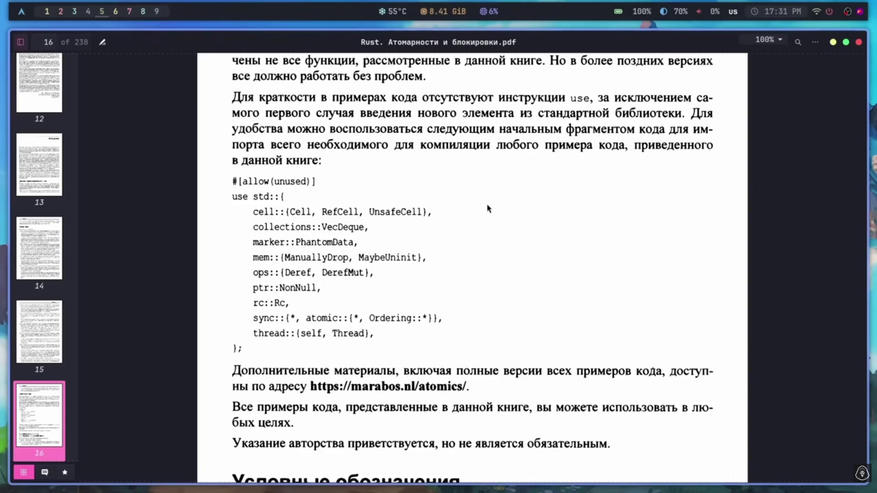
mouse_move(232, 97)
mouse_down()
mouse_move(313, 98)
mouse_move(330, 145)
mouse_up()
click(239, 195)
scroll(324, 234, down, 3)
mouse_move(402, 277)
mouse_down()
mouse_move(236, 291)
mouse_move(247, 293)
mouse_up()
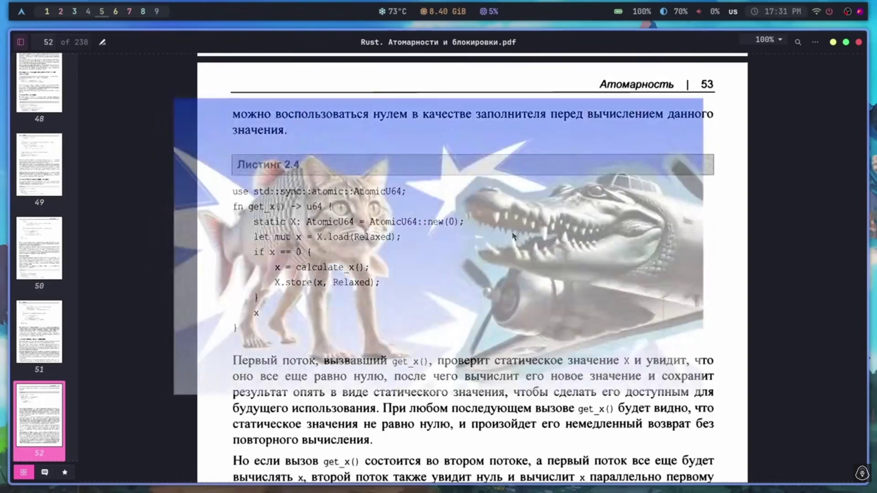
scroll(513, 236, down, 2)
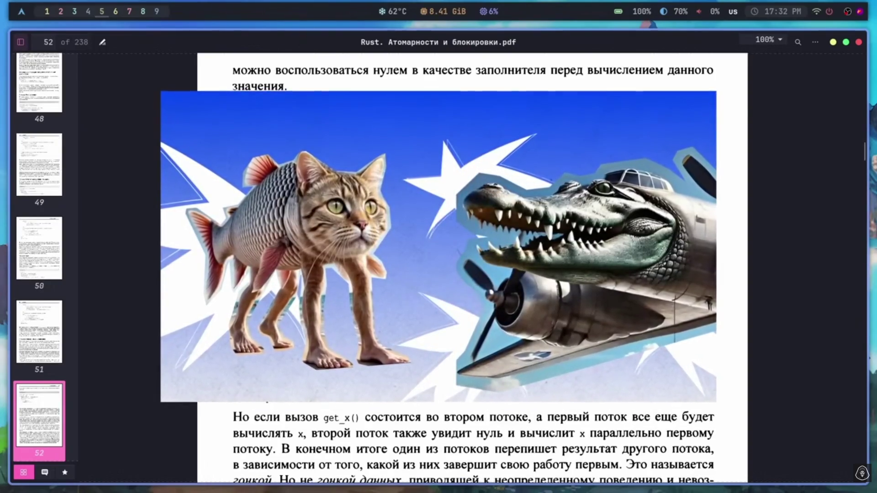
scroll(327, 201, down, 4)
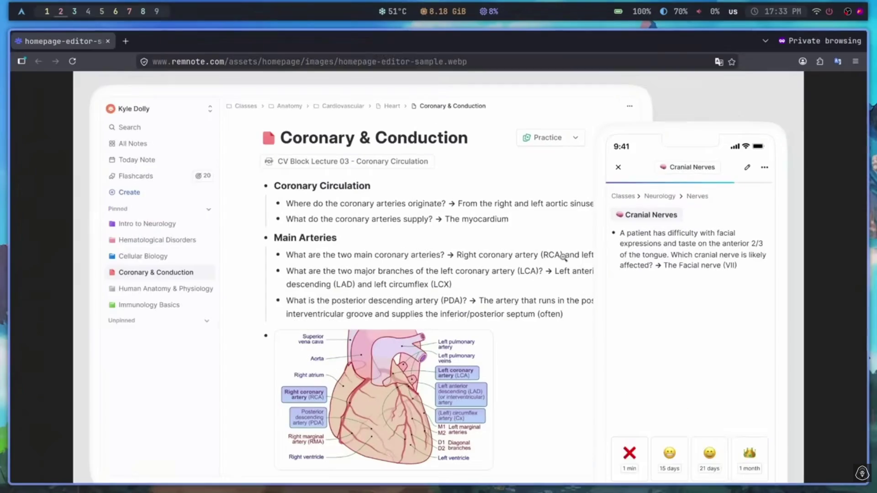
key(ctrl+plus)
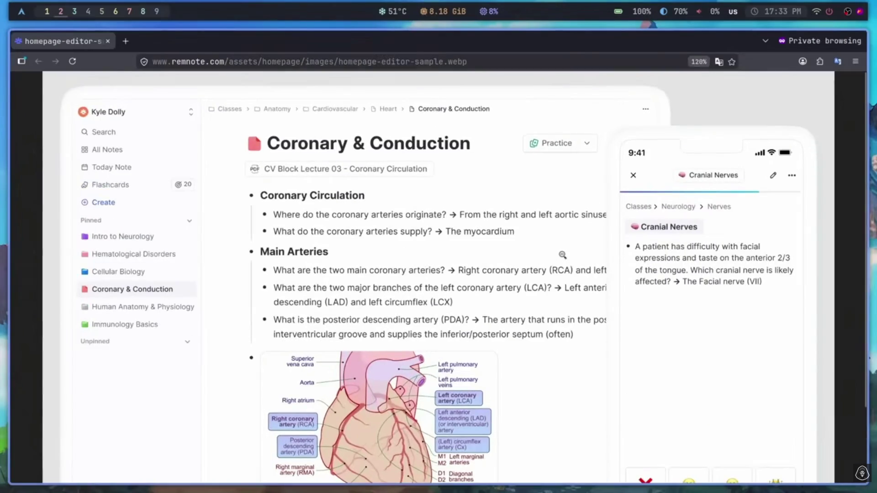
scroll(402, 180, down, 3)
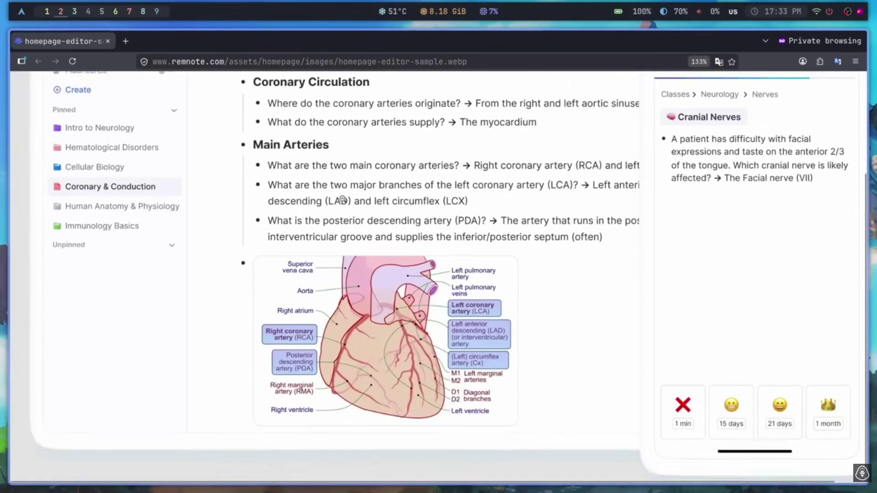
key(ctrl+minus)
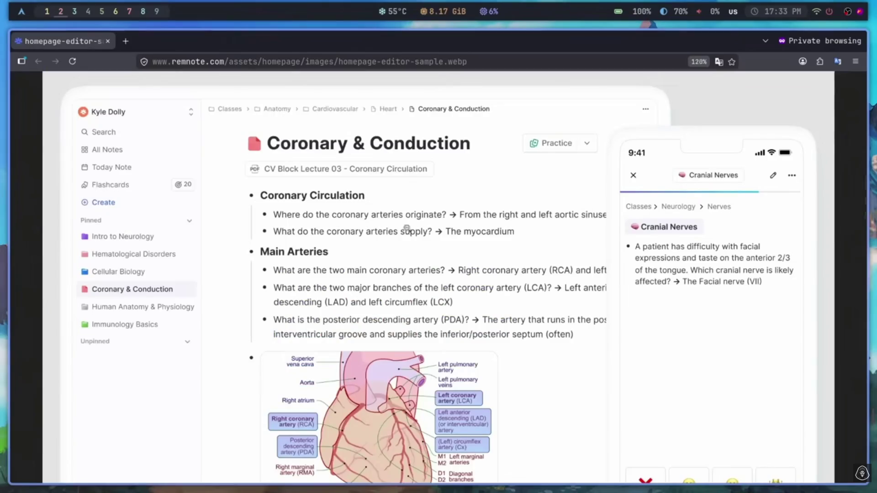
scroll(406, 229, down, 2)
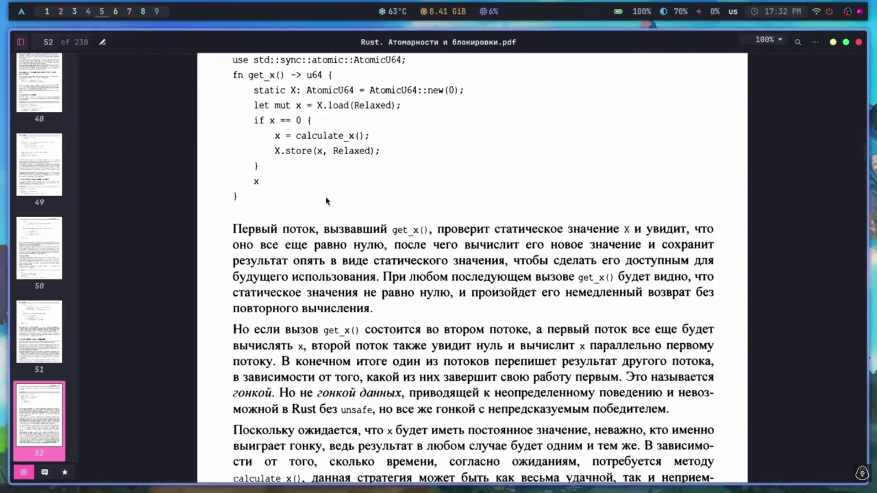
- Pause the video at 0:55, exit full screen, and go to the Telegram Web tab
click(287, 248)
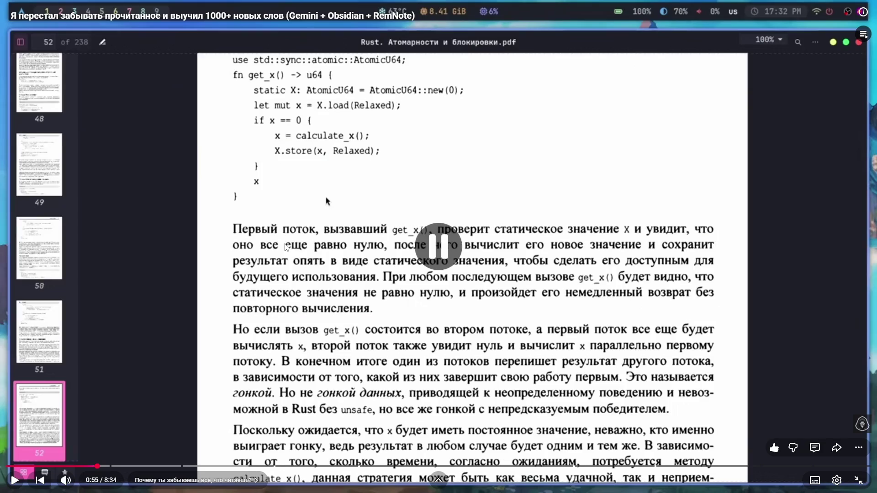
key(Escape)
click(50, 9)
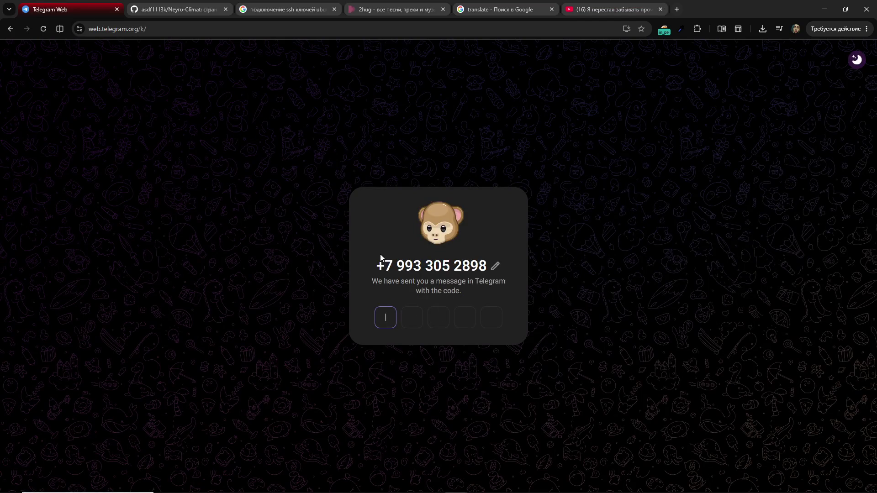
- Edit the login phone number in Telegram Web and submit it for a new code
click(389, 268)
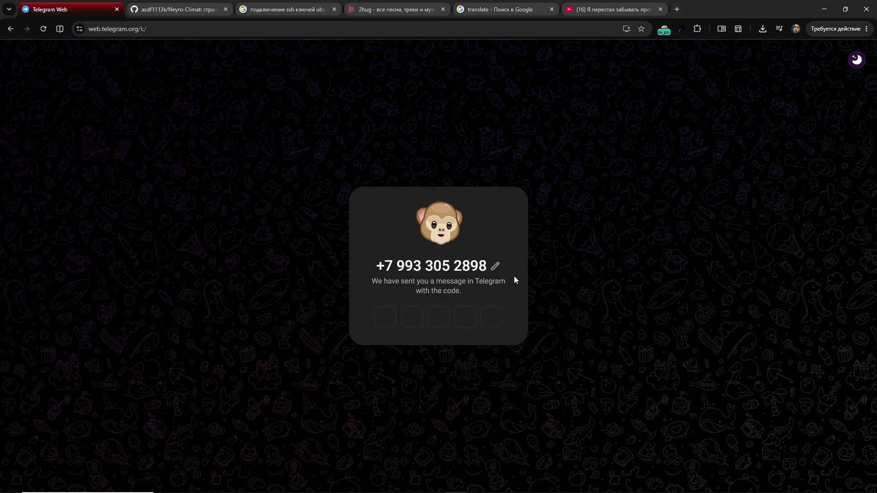
click(495, 267)
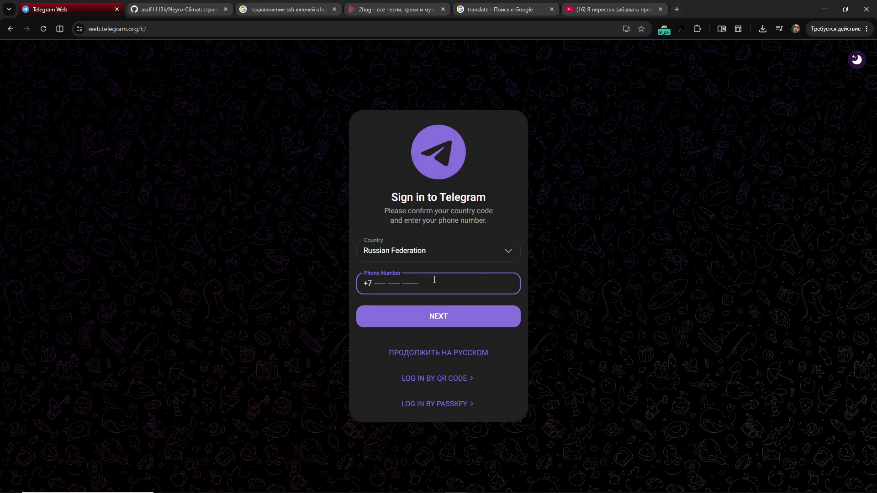
key(Return)
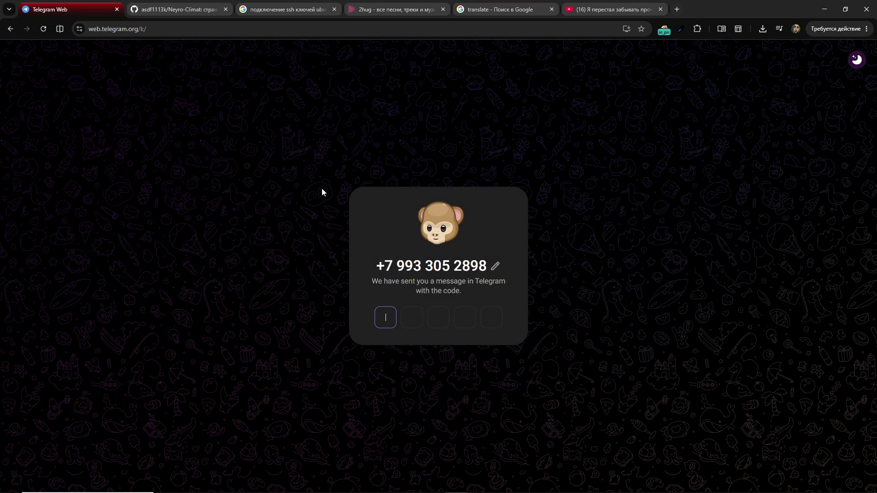
- Check on the YouTube video tab, then return to the Telegram Web login tab
click(636, 4)
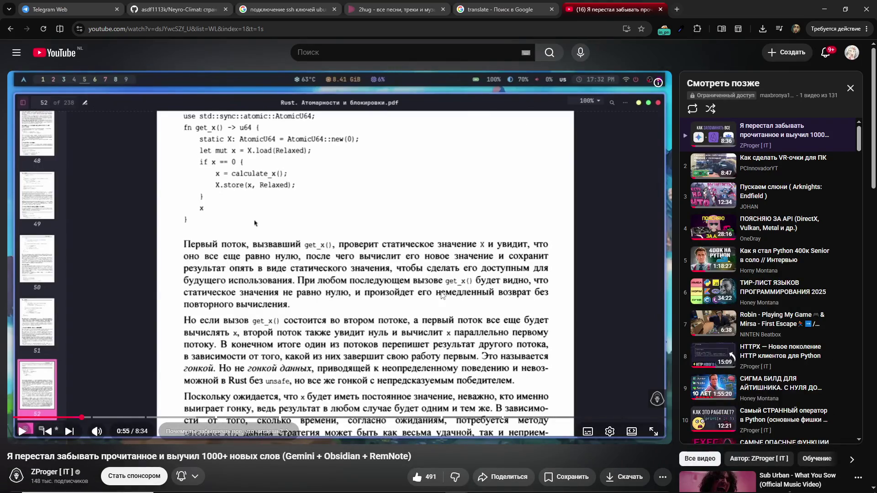
click(73, 6)
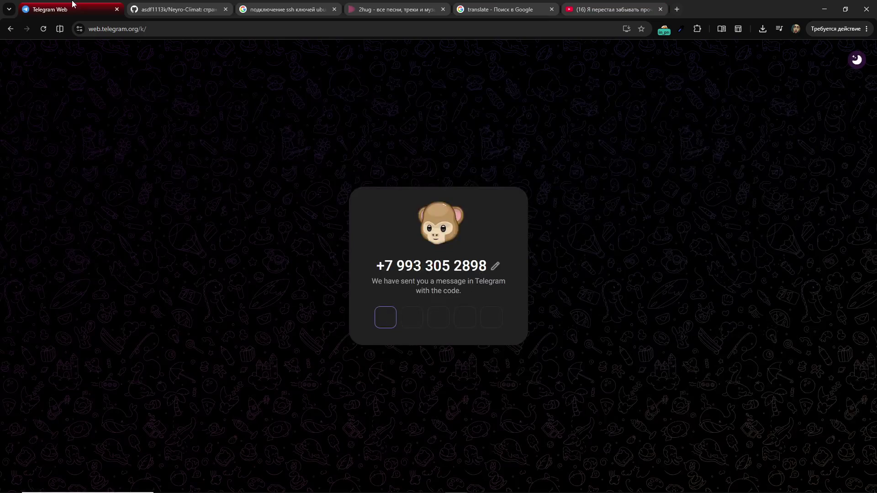
click(614, 5)
click(78, 9)
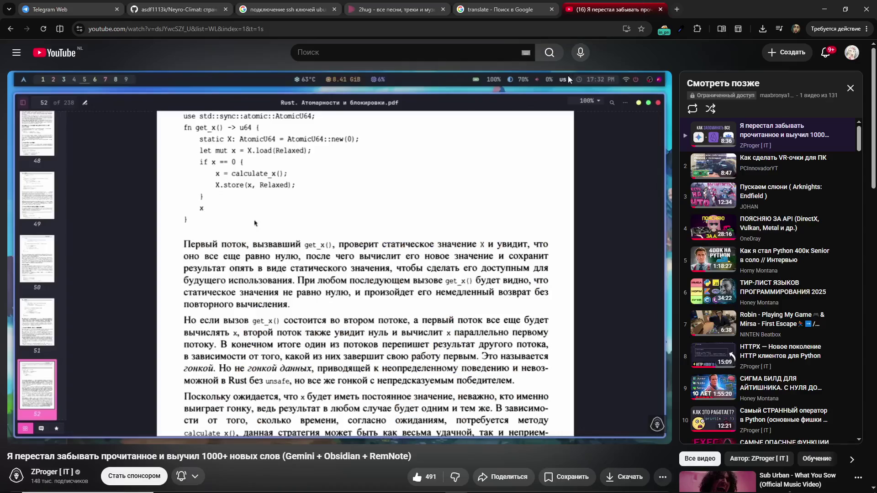
- Resume the YouTube video, pause it at 1:06, and go to the Telegram Web tab
click(648, 7)
click(485, 323)
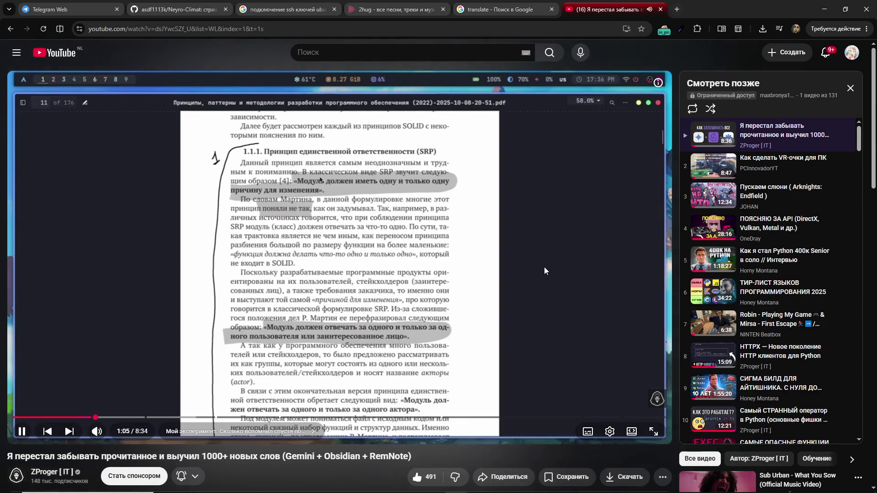
key(space)
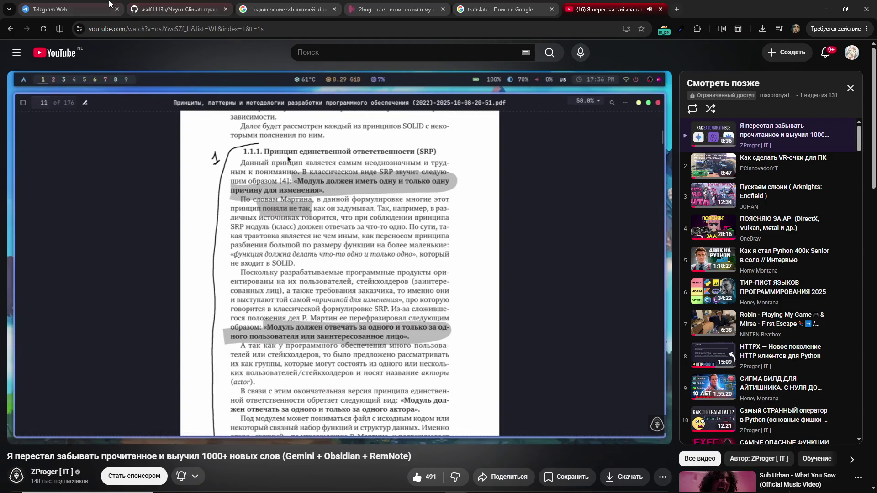
click(51, 8)
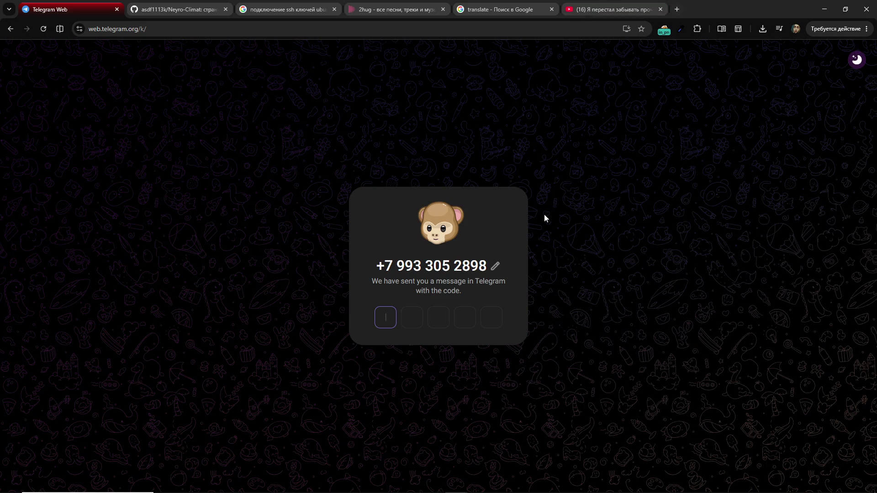
- Return to the paused YouTube video in Chrome, then bring the Twitch popout chat forward
key(alt+Tab)
key(alt+Tab)
key(alt+Tab)
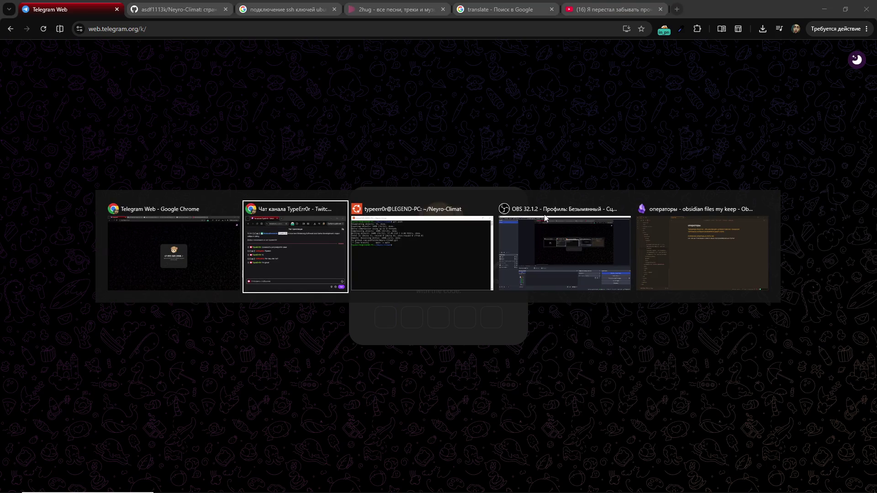
click(619, 9)
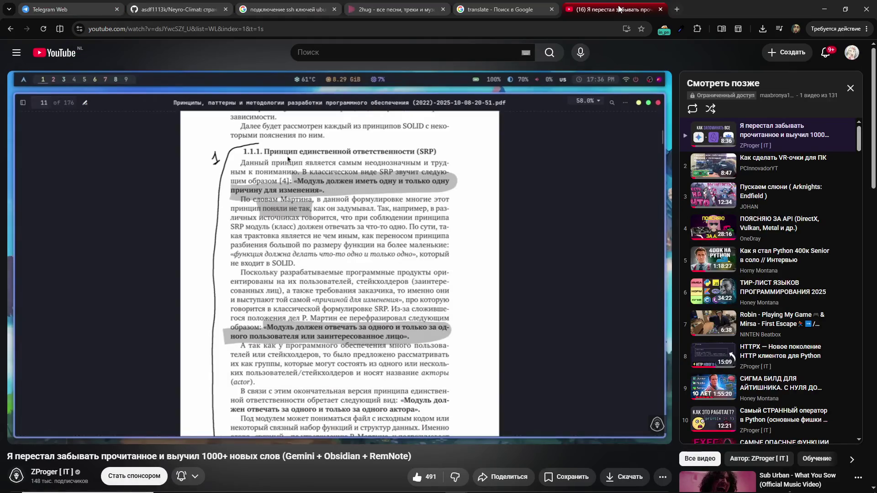
key(alt+Tab)
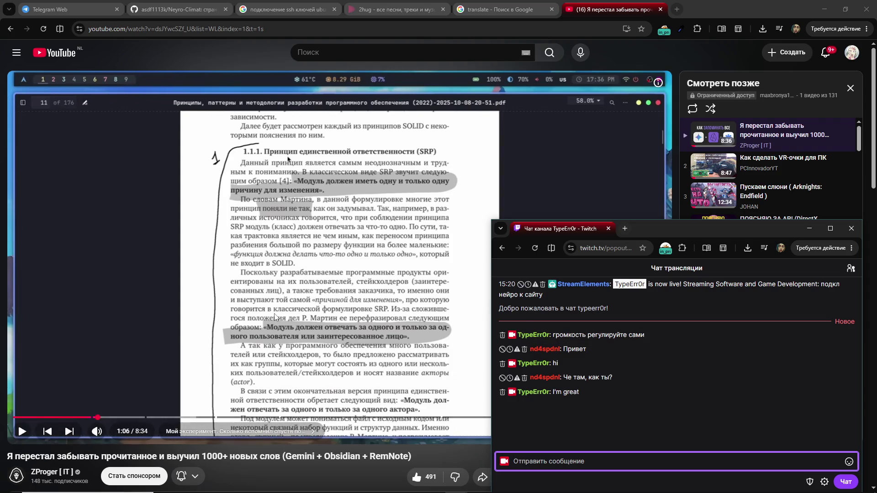
- Resume the reading-memory video and lower its YouTube volume slider
click(333, 297)
click(333, 297)
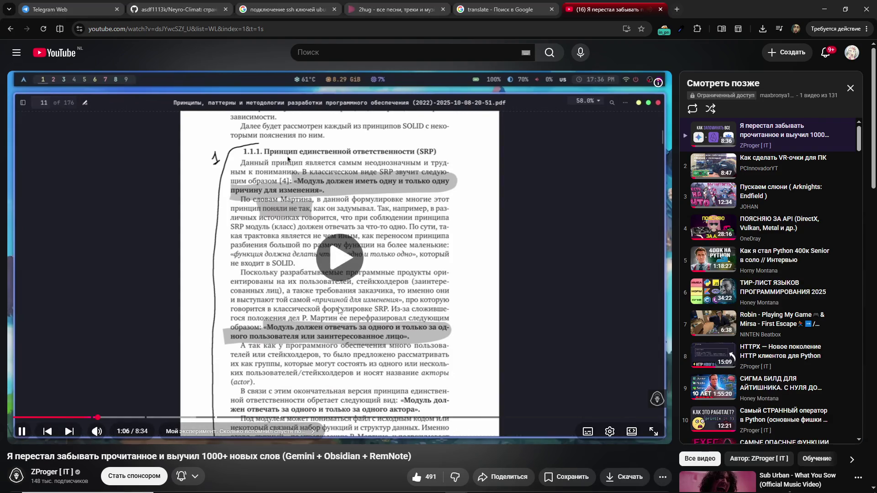
click(336, 329)
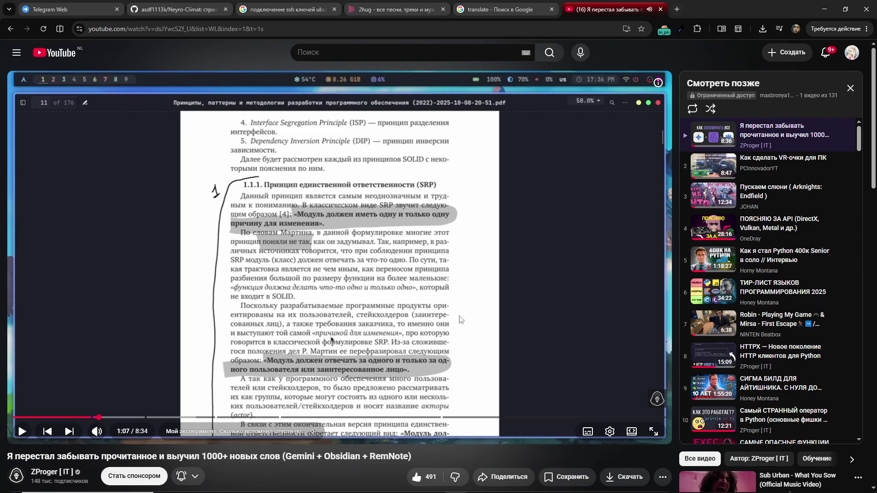
click(118, 433)
key(k)
scroll(118, 432, down, 2)
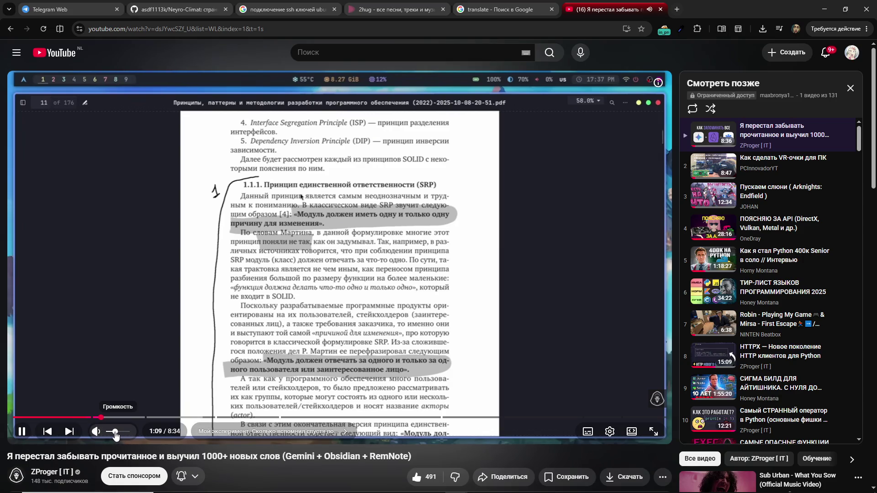
- Raise the video volume slider, lower the system volume to about 34, and pause
click(121, 432)
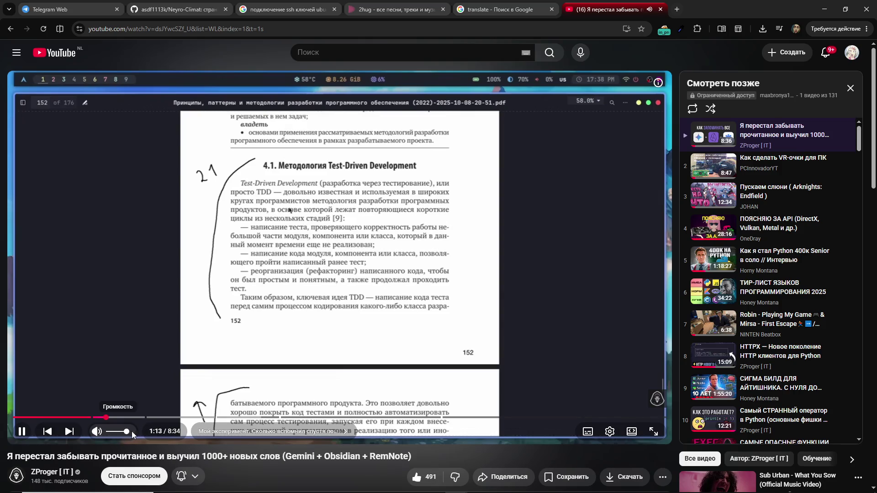
click(126, 432)
key(XF86AudioRaiseVolume)
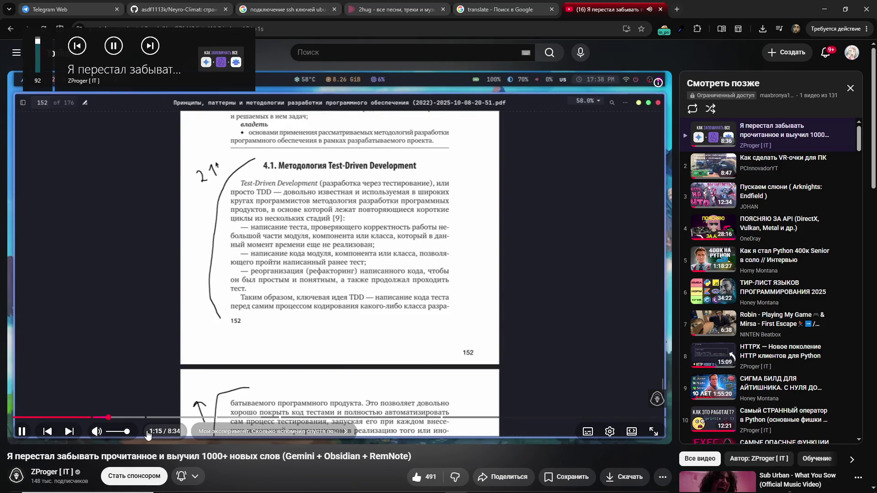
key(XF86AudioLowerVolume)
key(XF86AudioLowerVolume)
key(XF86AudioLowerVolume)
key(XF86AudioLowerVolume)
key(XF86AudioLowerVolume)
key(XF86AudioLowerVolume)
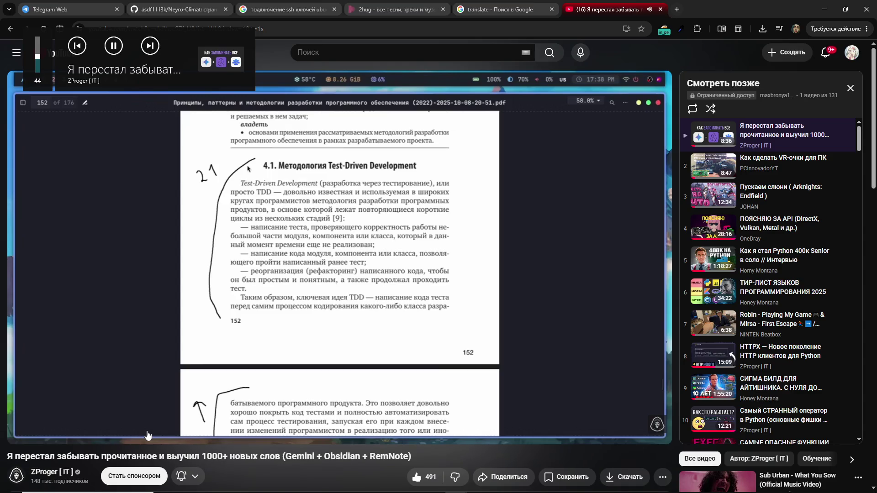
key(XF86AudioLowerVolume)
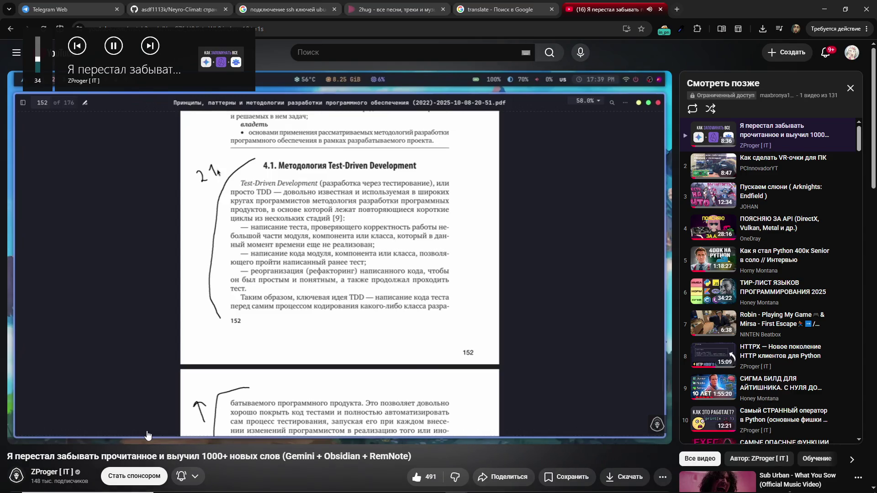
key(XF86AudioPlay)
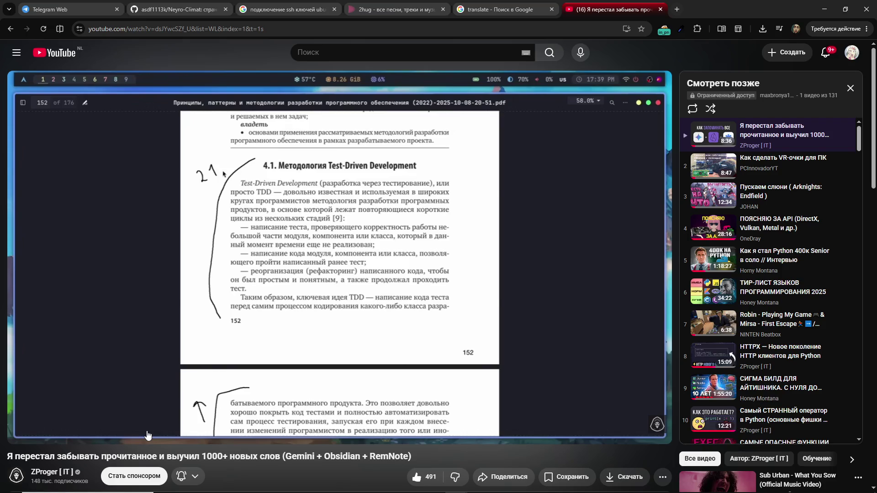
- Glance at other windows, then bring the Twitch stream chat window forward
key(alt+Tab)
key(alt+Tab)
key(alt+Tab)
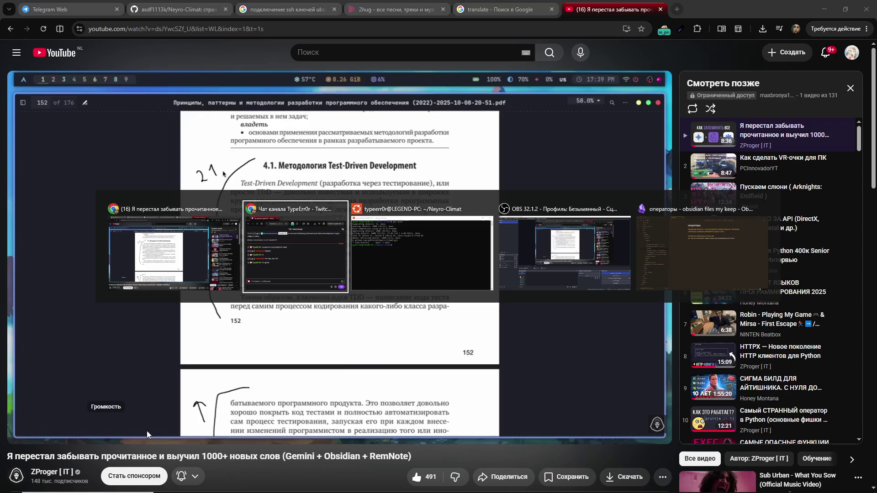
key(alt+Tab)
key(alt+Tab)
key(alt+Tab)
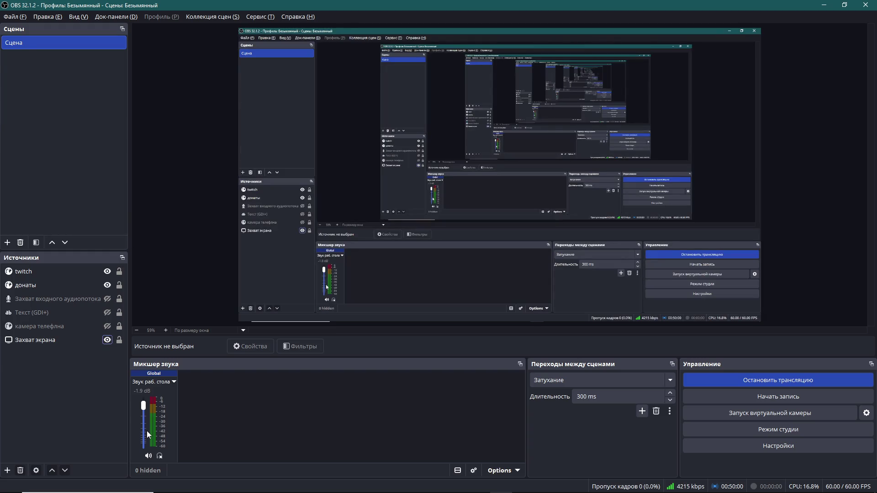
key(alt+Tab)
key(alt+Tab)
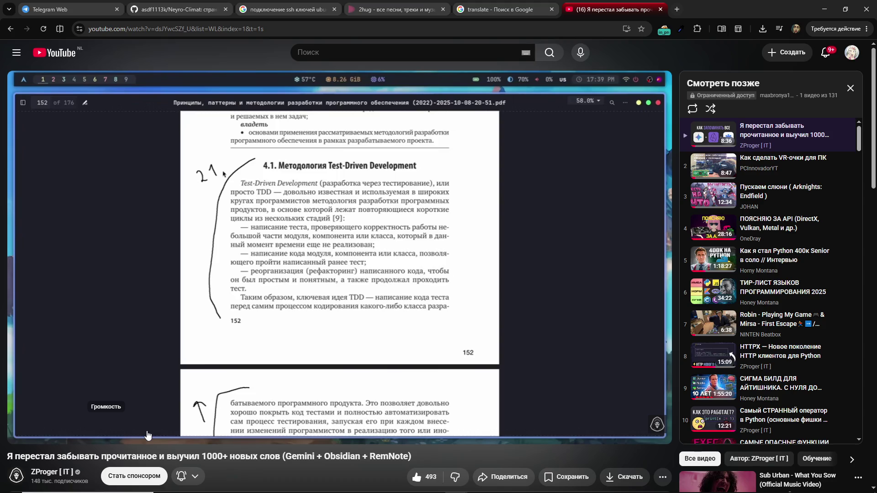
- Copy the video's URL from the YouTube address bar and send it as a Twitch chat message
key(alt+Tab)
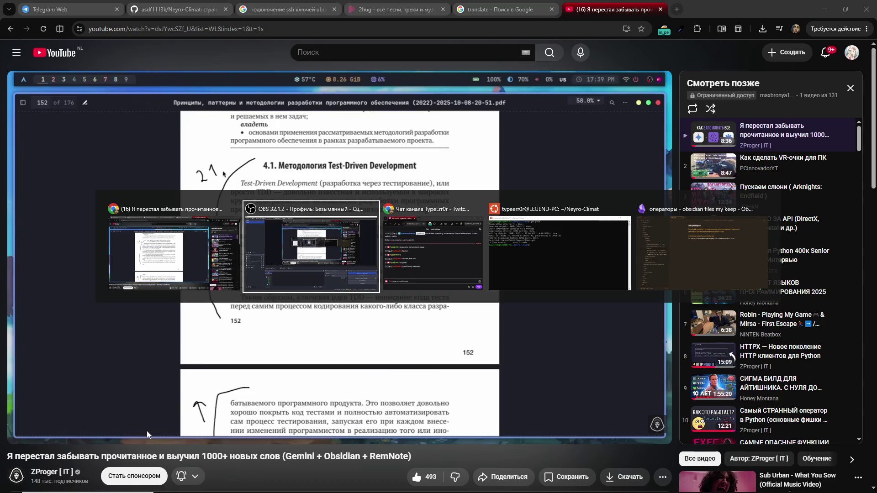
key(alt+Tab)
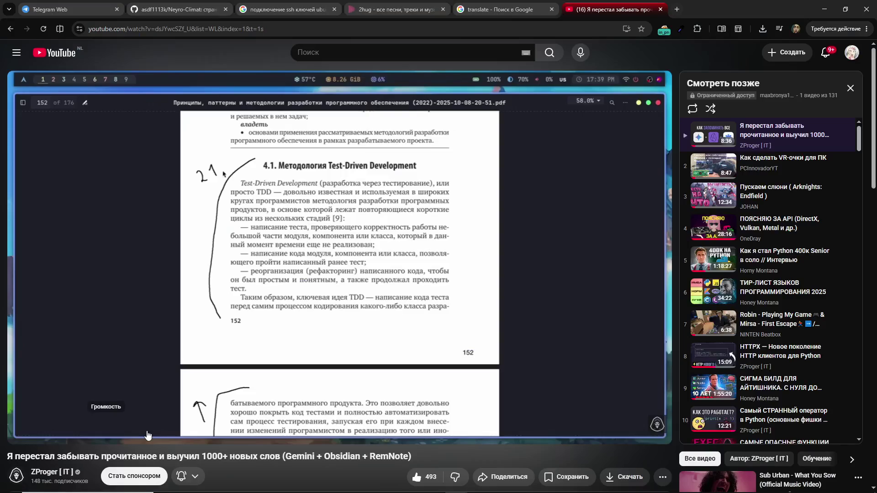
key(alt+Tab)
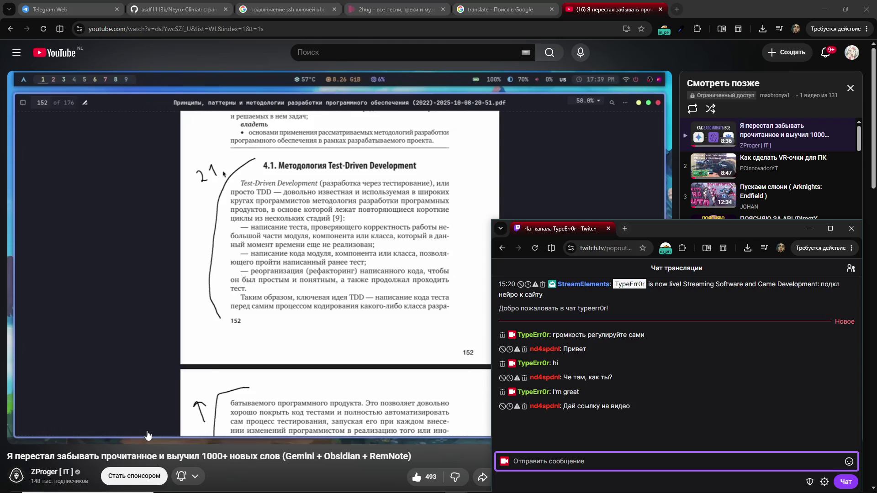
click(353, 30)
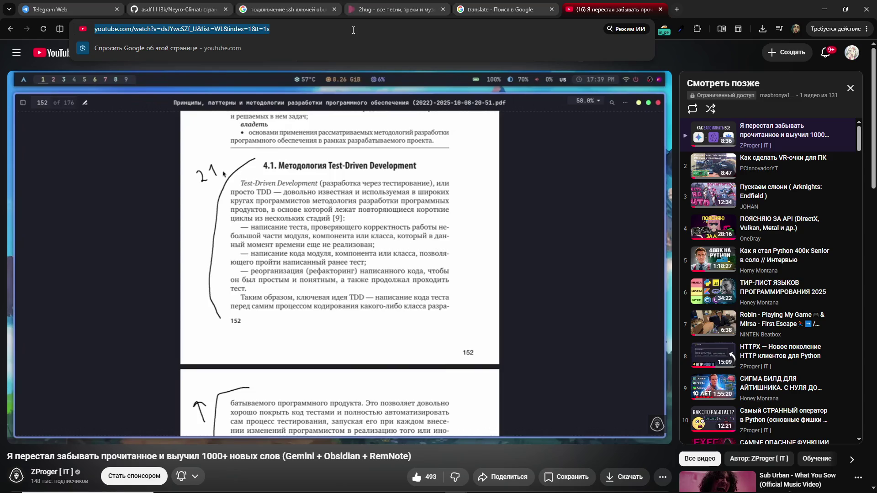
key(alt+Tab)
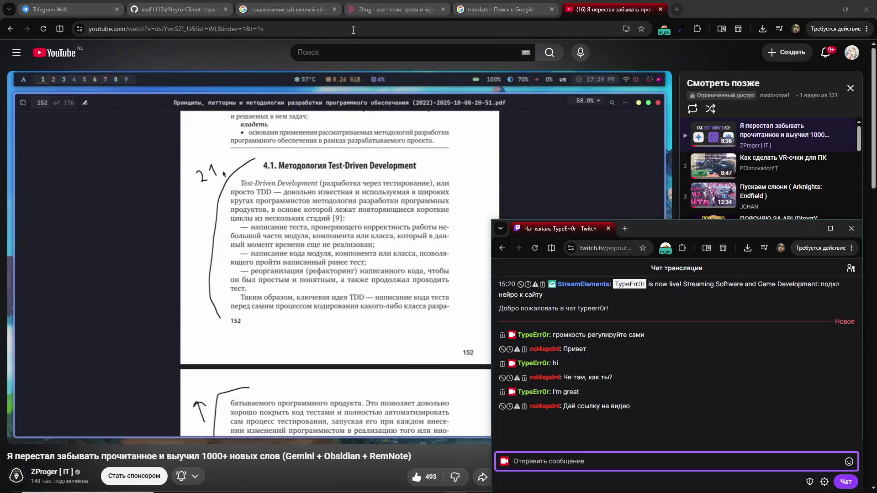
text(https://www.youtube.com/watch?v=dsJYwcSZf_U&list=WL&index=1&t=1s)
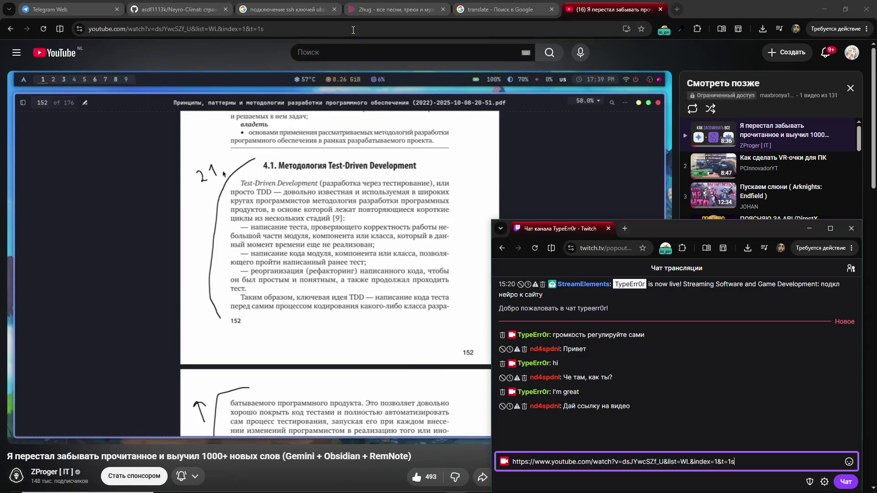
key(Return)
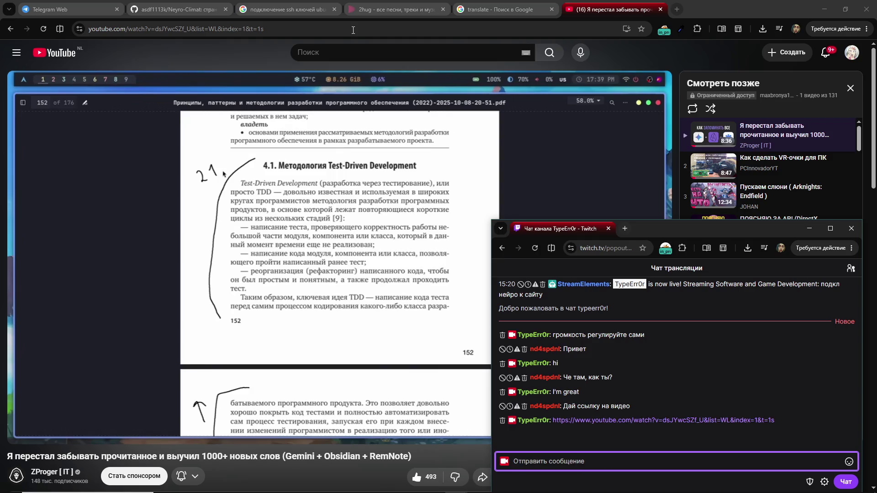
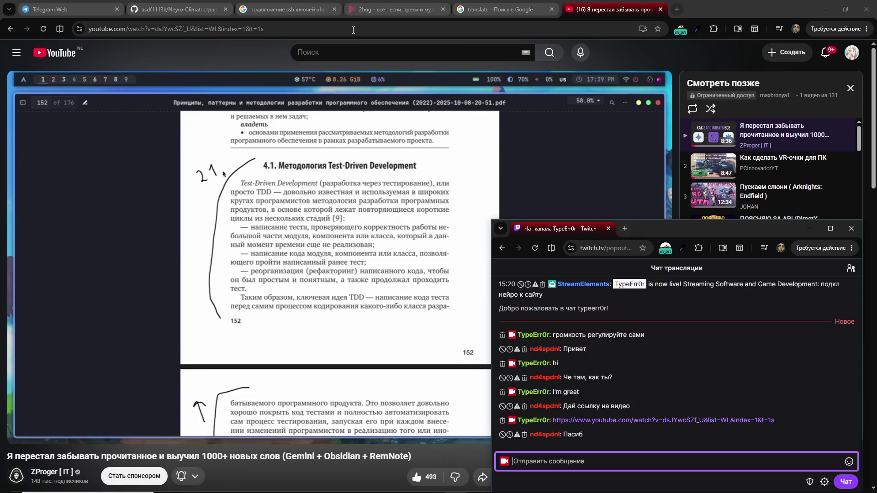
- Resume the RemNote video until the retention chart shows, then bring the stream chat forward
click(322, 274)
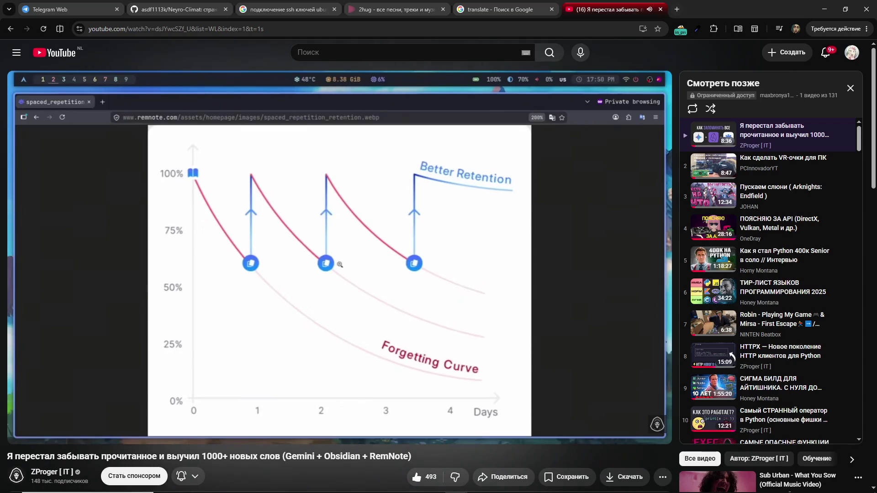
key(alt+Tab)
key(alt+Tab)
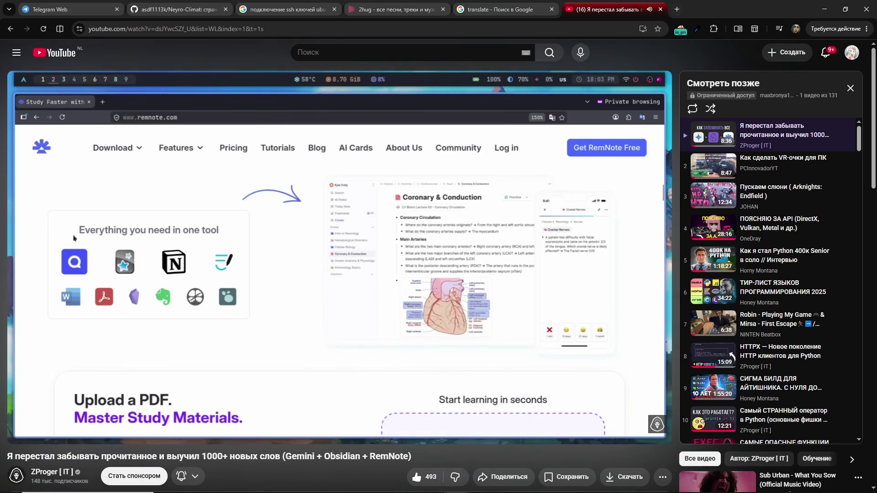
- Pause the video once it reaches the remnote.com homepage walkthrough
click(325, 268)
- Search 'remnode' in a new tab and open the RemNote website from the results
key(ctrl+t)
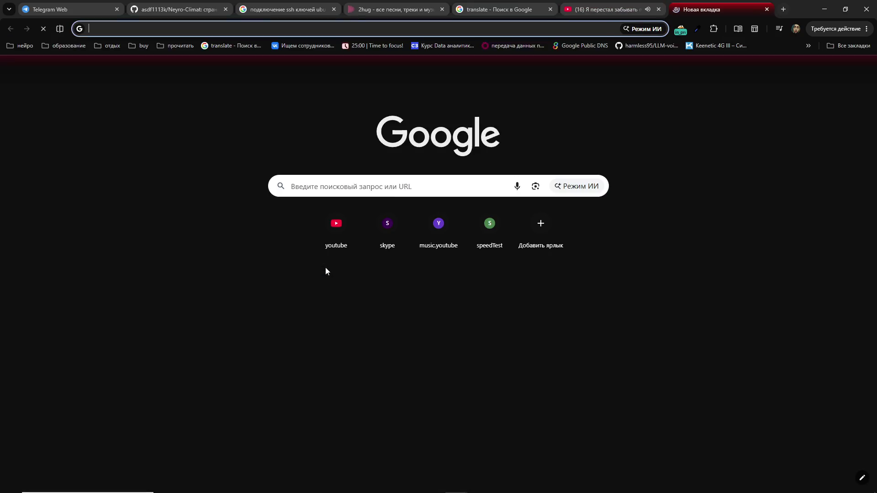
text(remontpc-lugansk.ru)
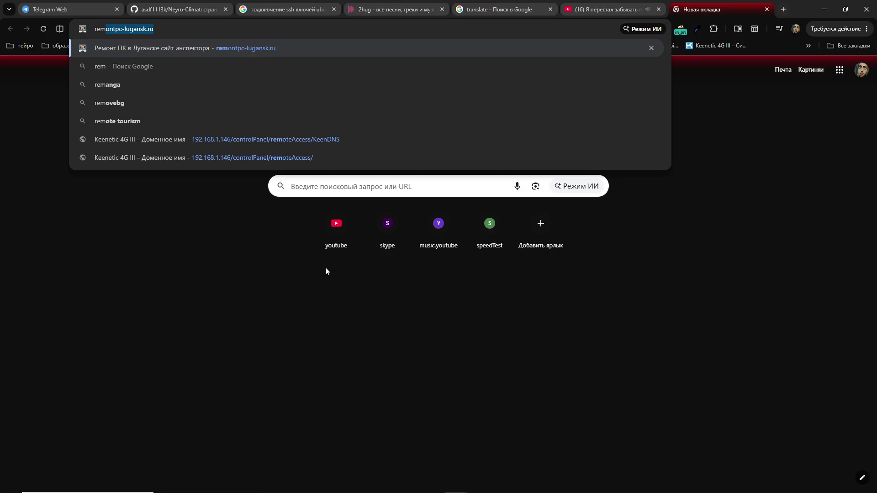
text(node)
key(Return)
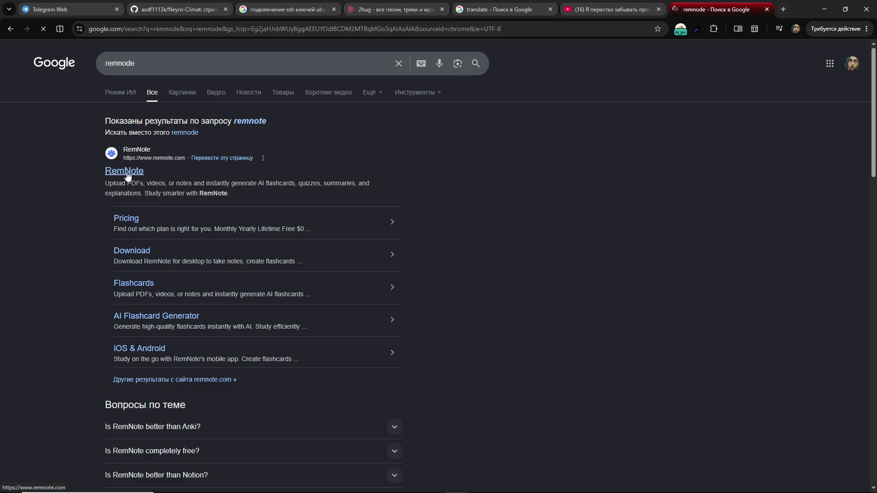
click(111, 175)
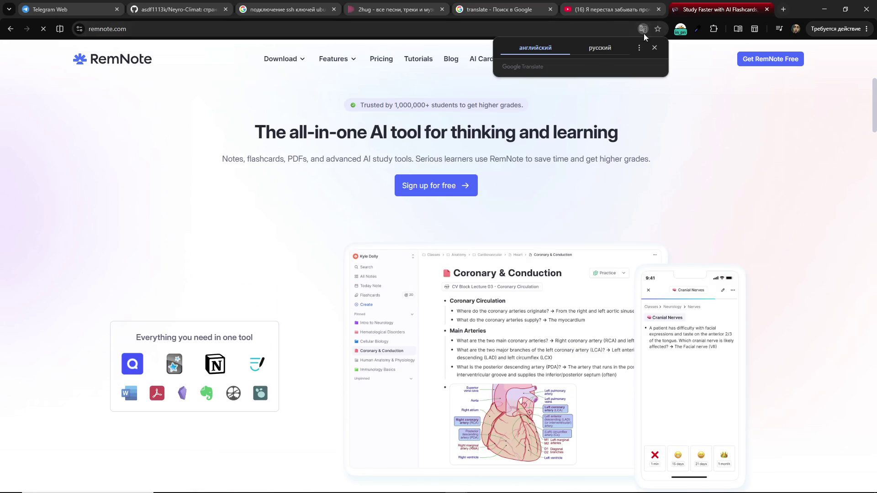
- Dismiss the translation offer, accept cookies, and start the free sign-up with Google
click(656, 48)
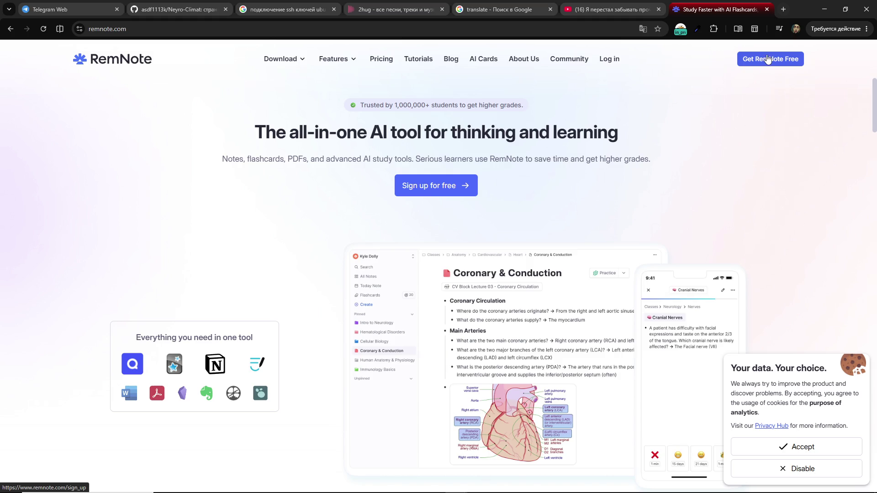
click(803, 447)
click(772, 60)
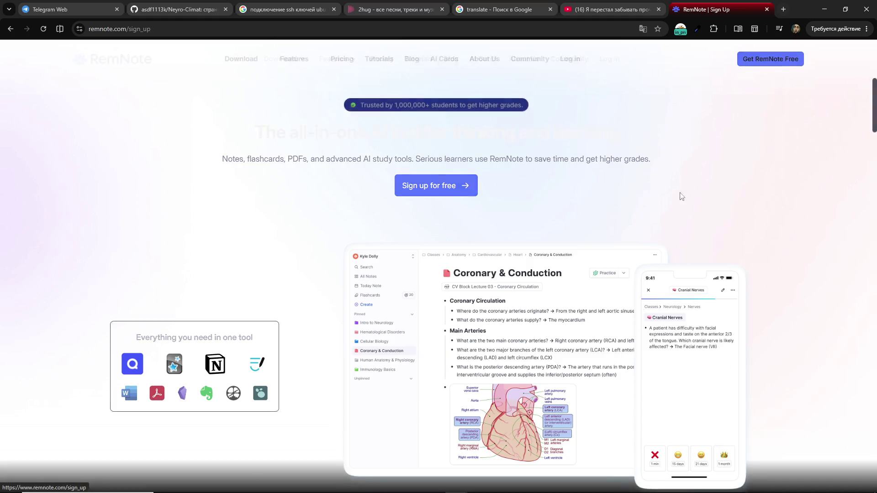
click(427, 217)
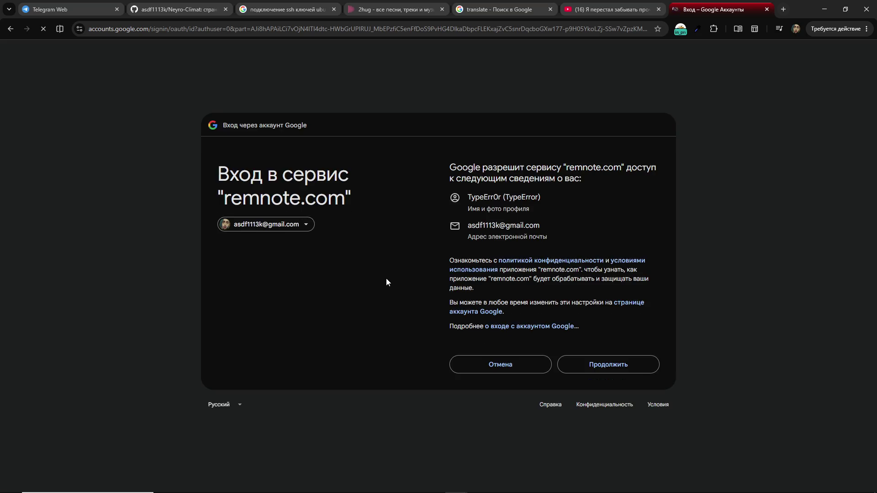
- Allow remnote.com to use the Google account and pick Russian as the onboarding language
key(alt+Tab)
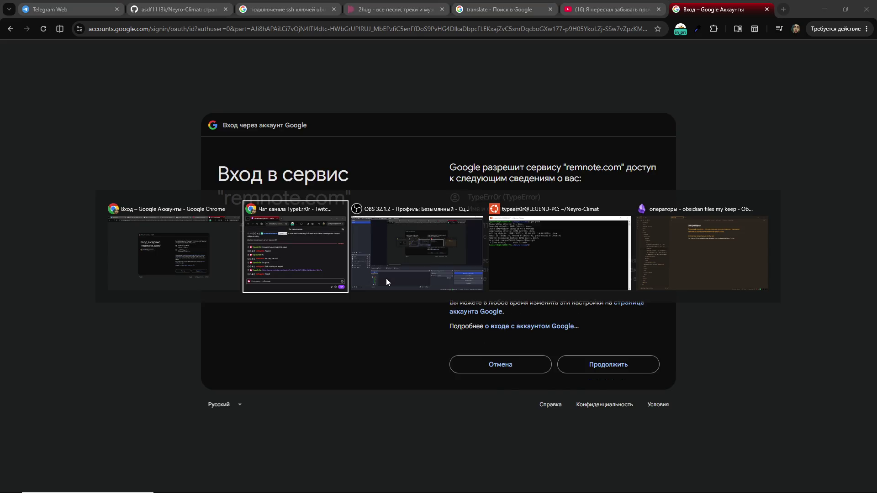
key(alt+Tab)
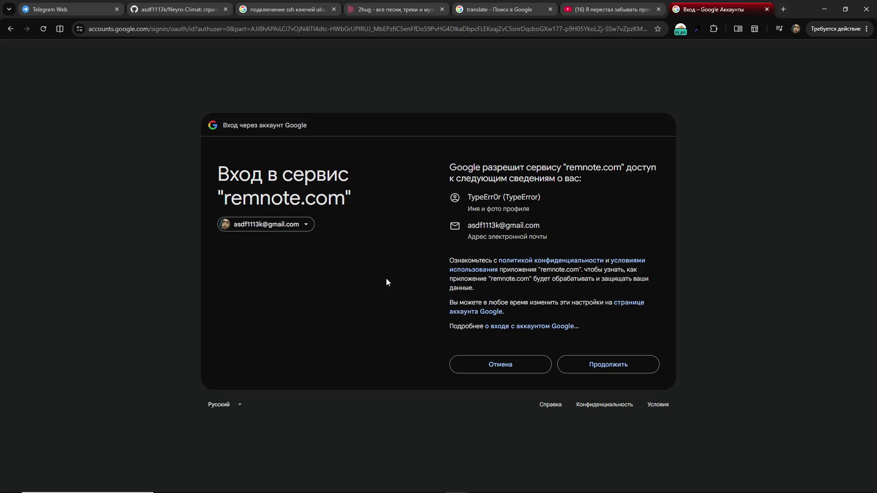
click(600, 369)
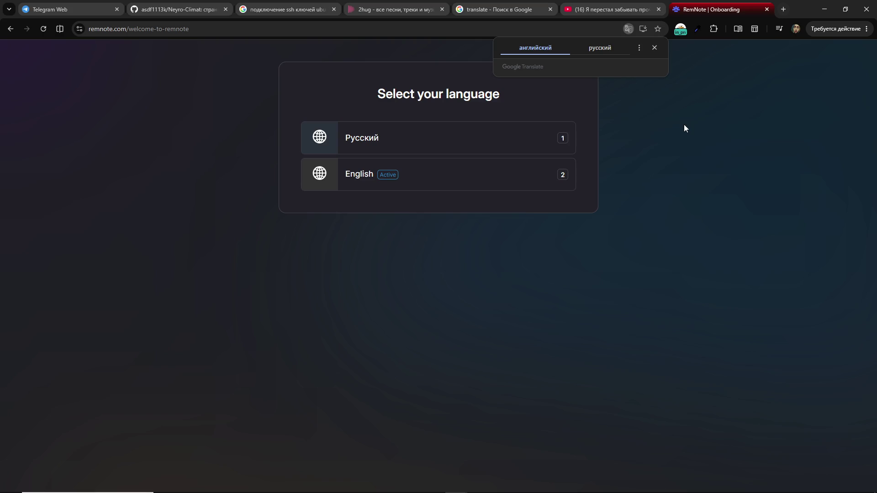
click(434, 133)
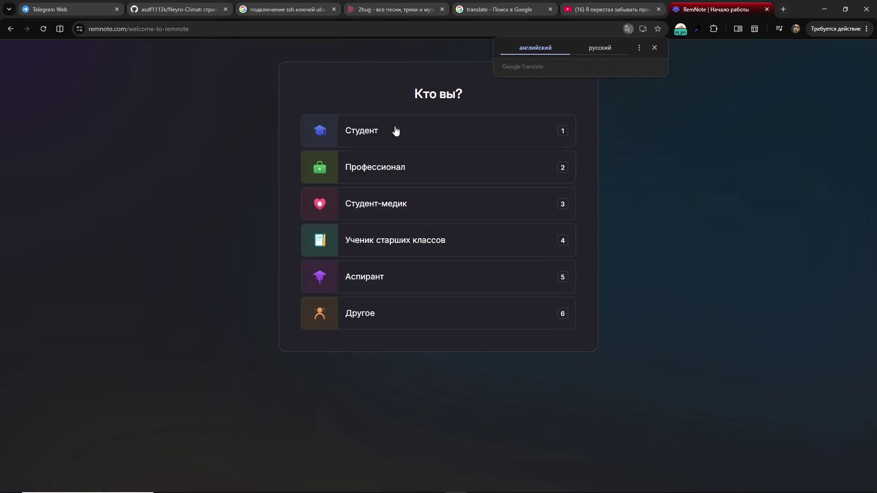
- Confirm Русский, then answer Студент, YouTube and Другой канал in the onboarding survey
click(393, 129)
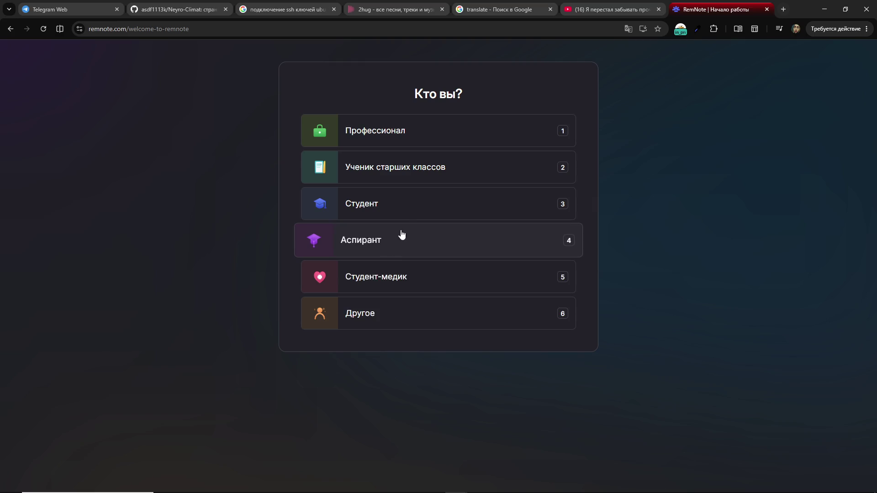
click(550, 209)
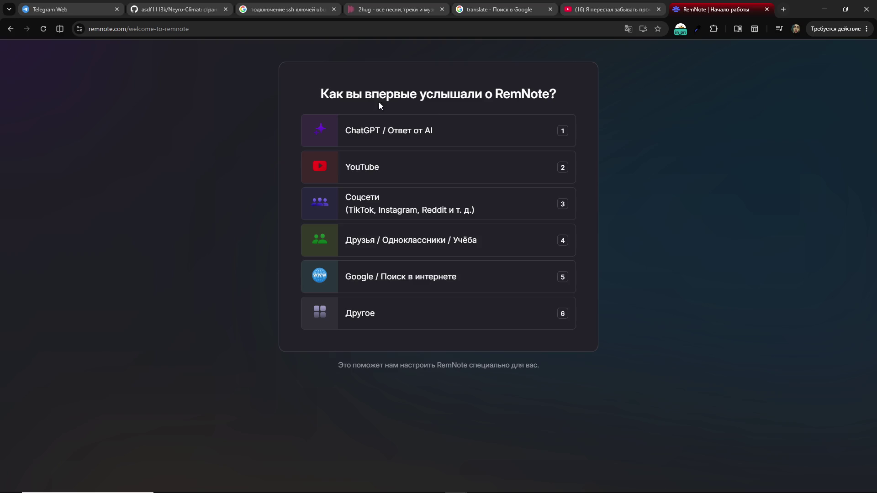
click(394, 168)
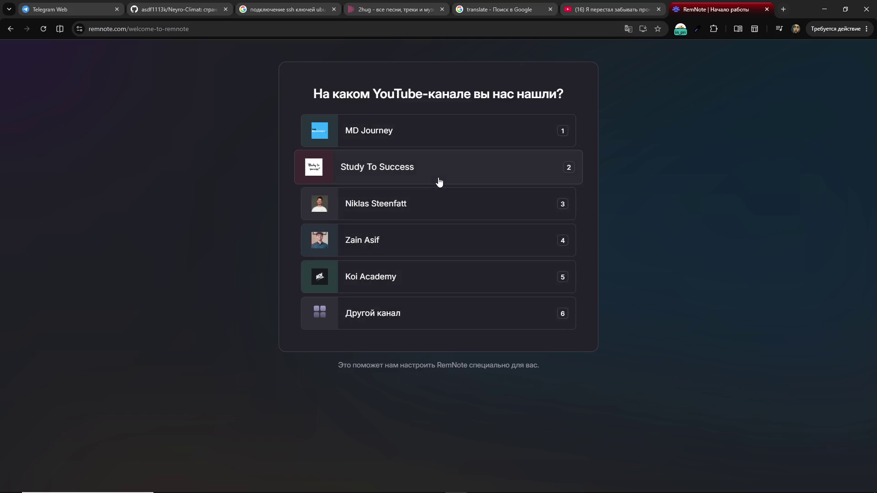
click(398, 312)
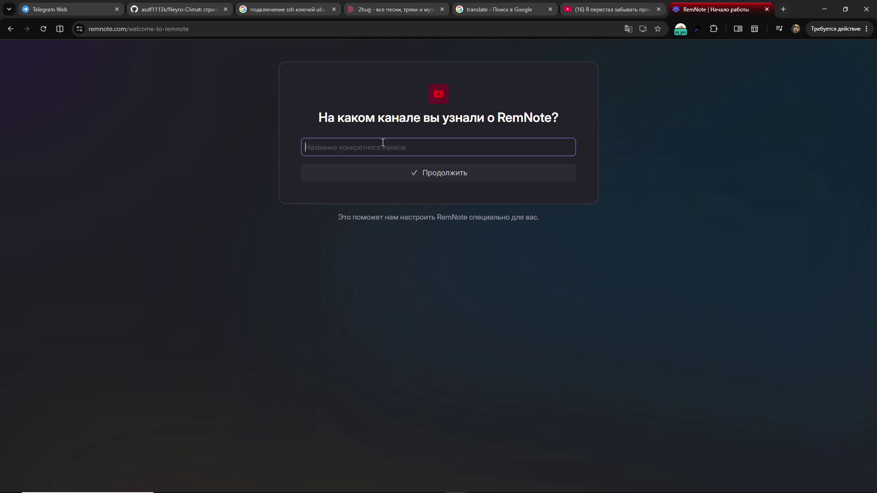
click(622, 8)
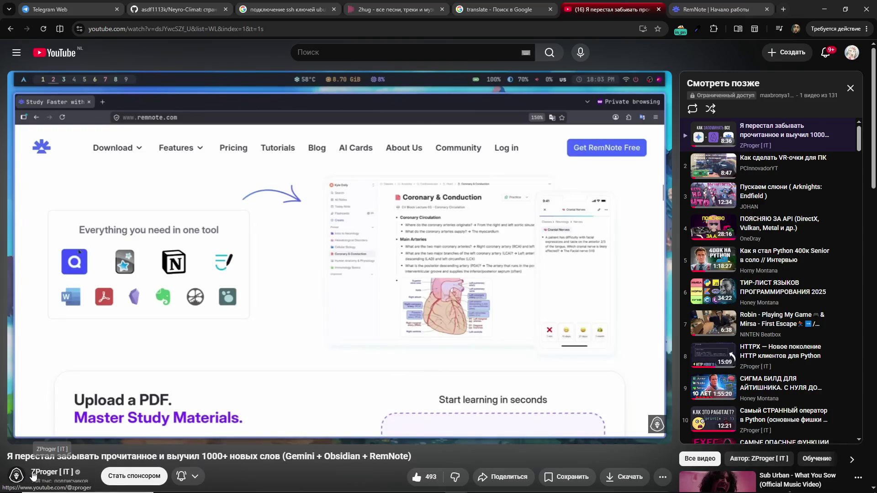
- Copy the channel name from the video and submit 'ZProger [ IT ]' without the subscriber count
mouse_move(50, 469)
mouse_down()
mouse_move(82, 475)
mouse_move(47, 475)
mouse_up()
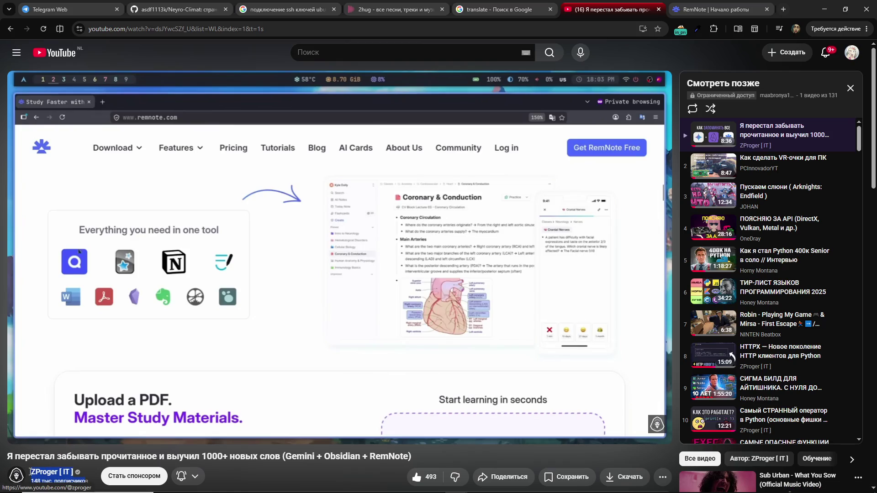
key(ctrl+Tab)
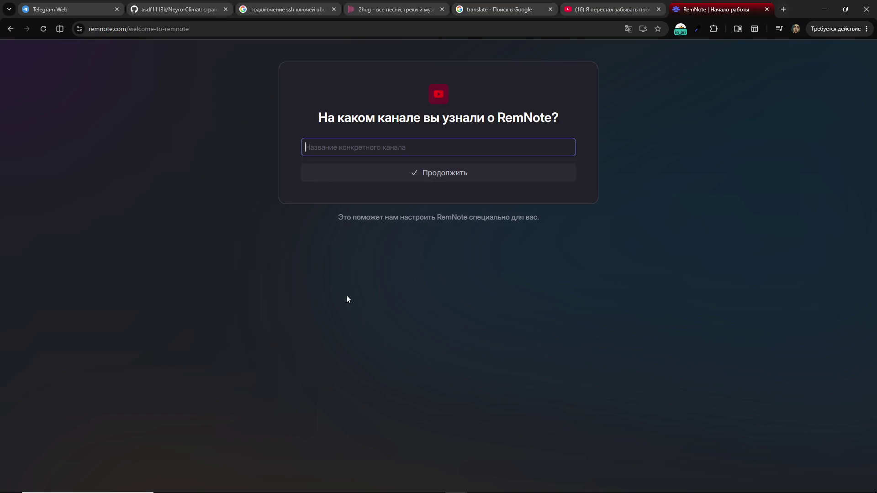
key(ctrl+v)
key(BackSpace)
drag(435, 146, 349, 151)
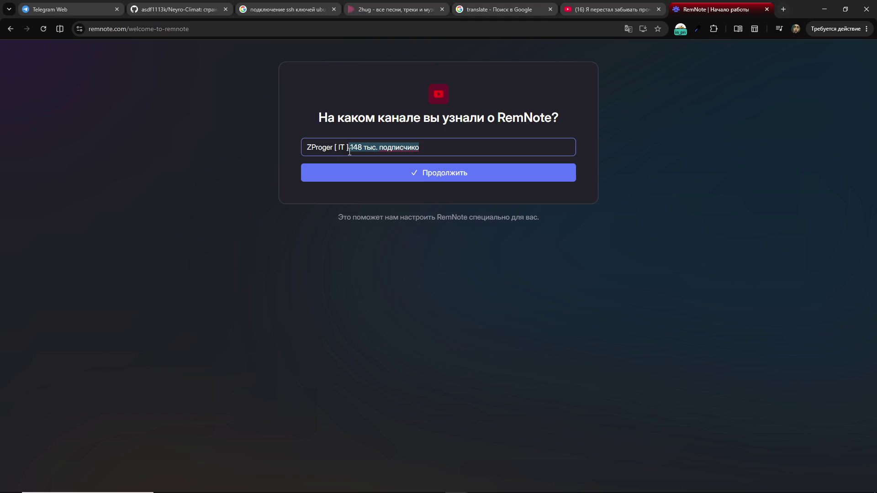
key(BackSpace)
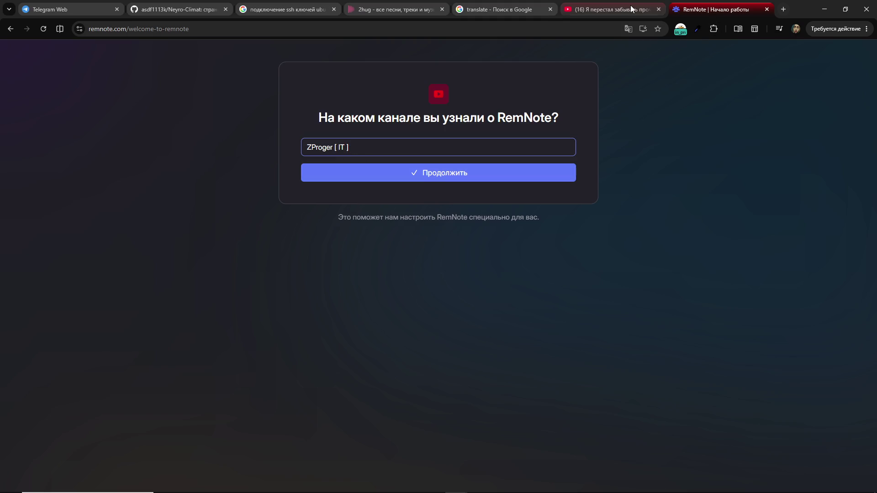
click(630, 9)
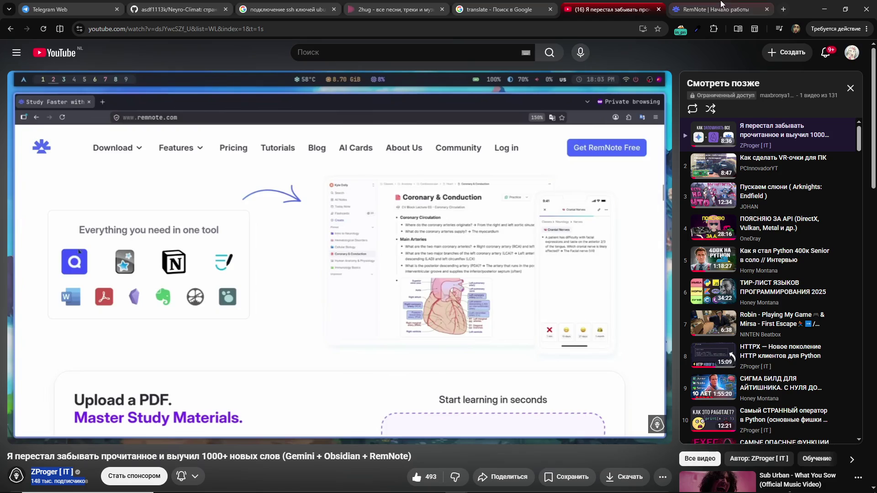
click(720, 9)
click(458, 172)
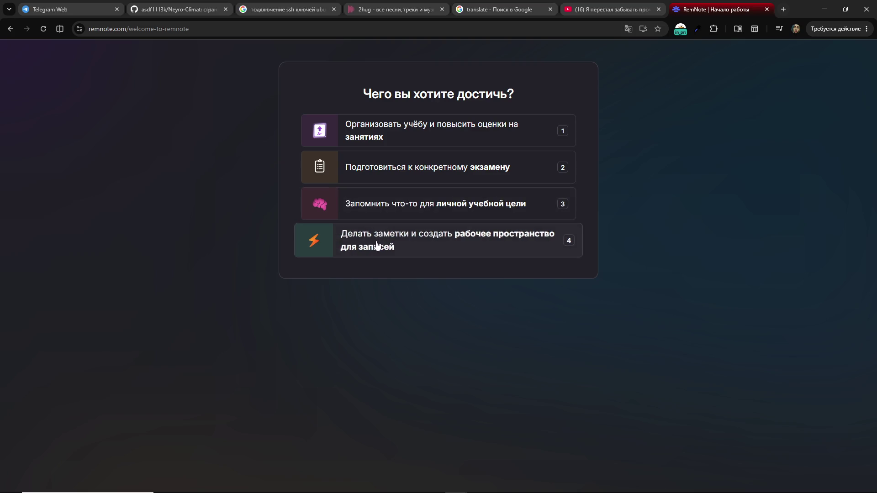
- Choose 'Делать заметки и создать рабочее пространство для записей' and continue with 'Покажите, как пользоваться RemNote'
click(399, 250)
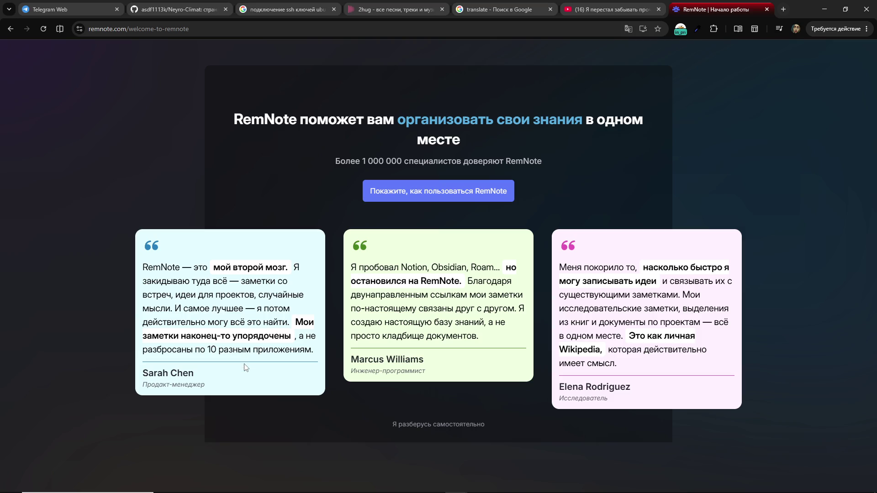
click(439, 193)
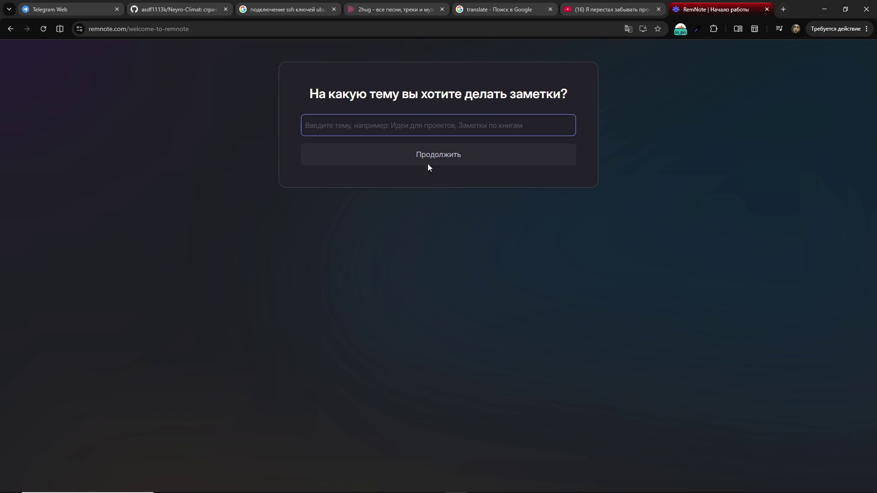
- Type the topic 'программирование на разных языках программирования и в общем IT', correcting typos
text(ykl)
key(BackSpace)
key(BackSpace)
key(BackSpace)
text(программиров)
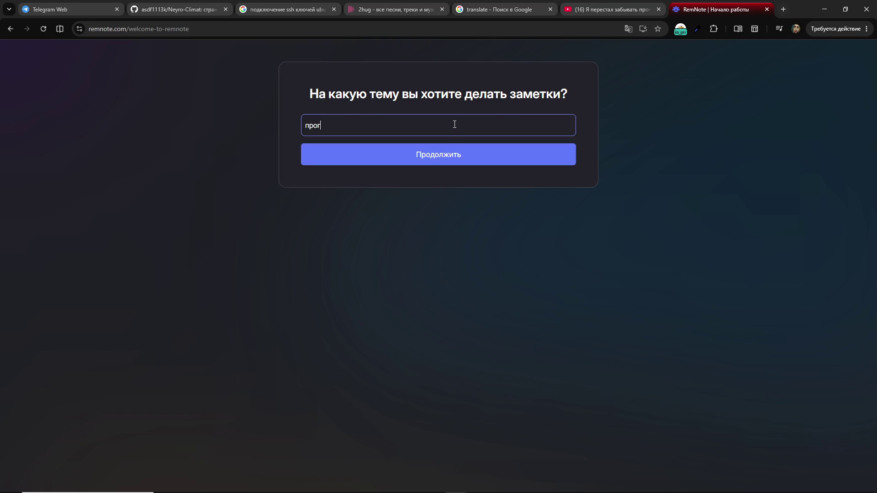
text(ание на ра)
text(зных )
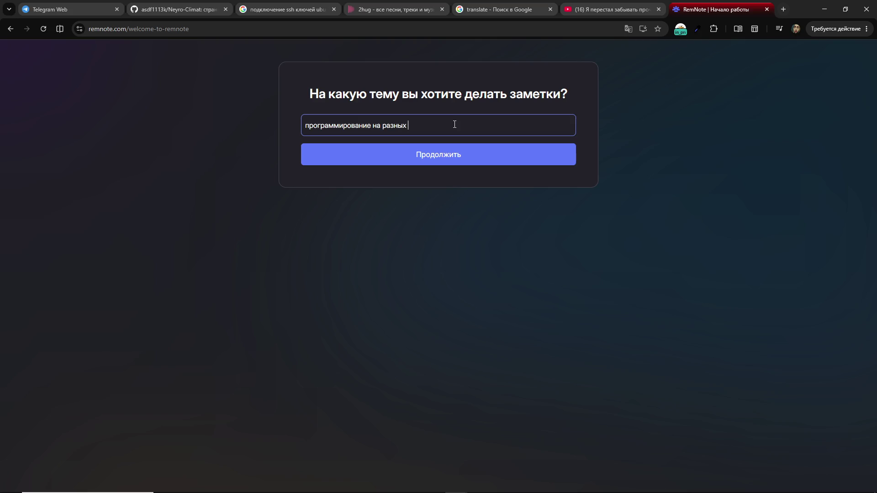
text(яз)
key(BackSpace)
key(BackSpace)
text(языках)
text( программиро)
text(вания)
text( и в общ)
text(ем )
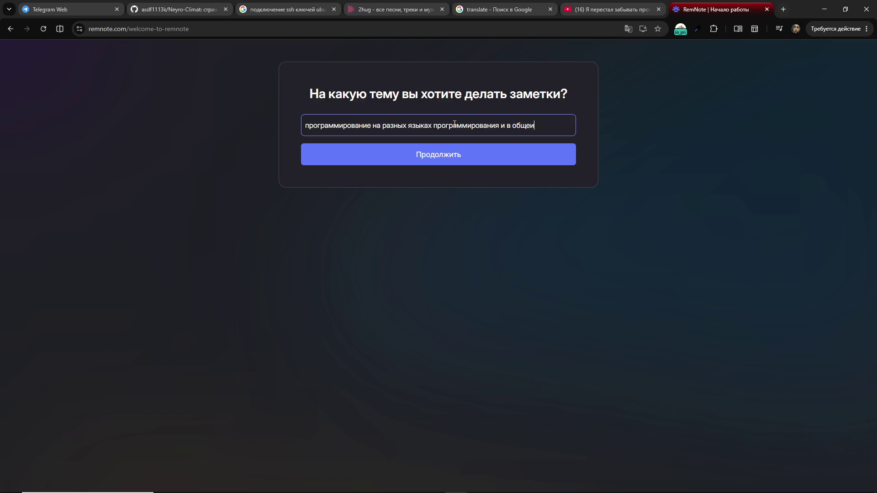
text(IT)
- Submit the topic, answer Да to flashcards, and add the sample glucose-to-ATP flashcard
key(Return)
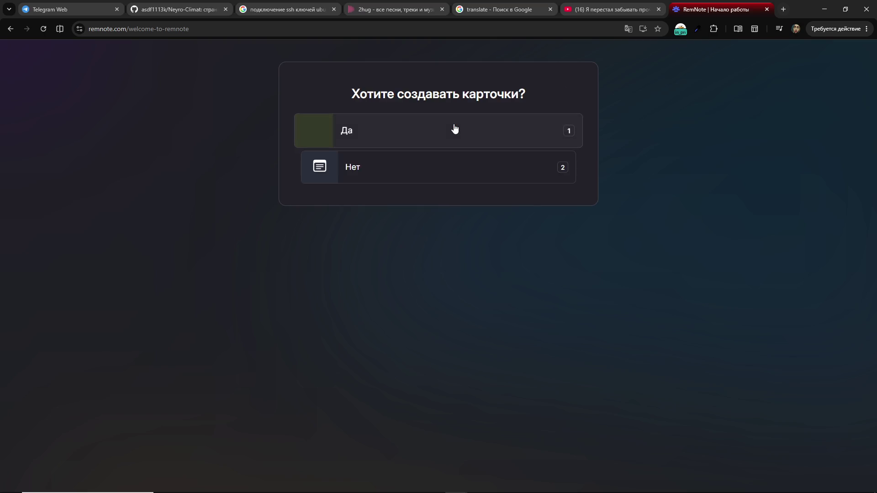
click(402, 135)
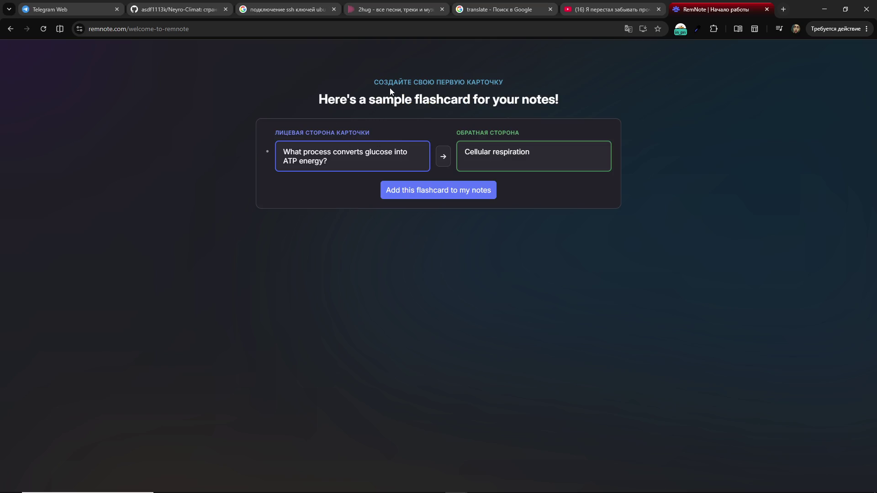
drag(320, 99, 383, 99)
click(363, 111)
click(446, 197)
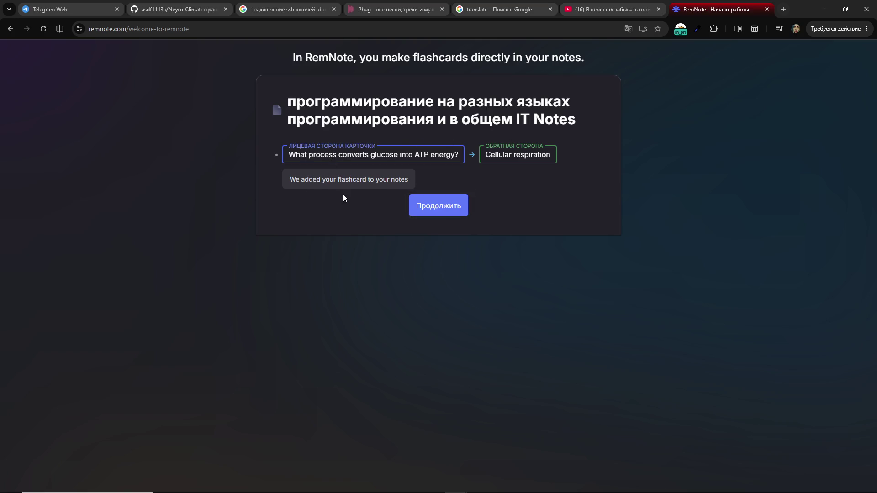
click(428, 213)
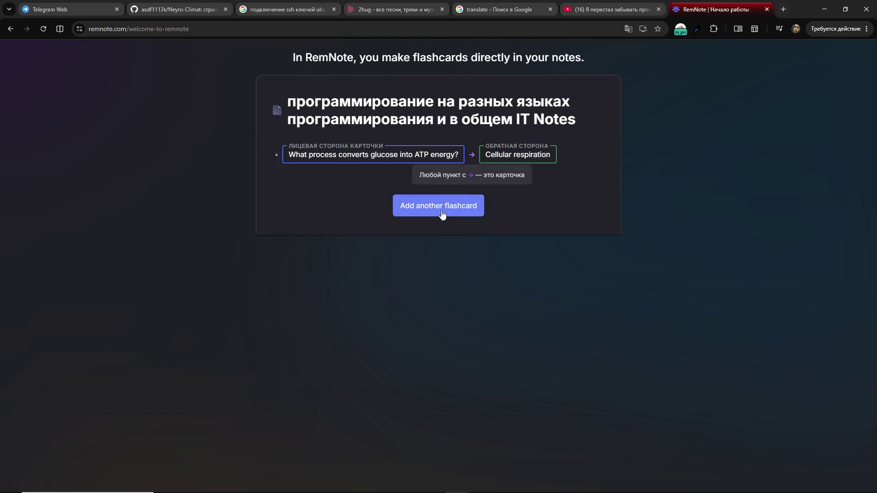
- Auto-fill 'What is the capital of France?', add the == arrow, auto-fill 'Paris', then practice it
click(439, 215)
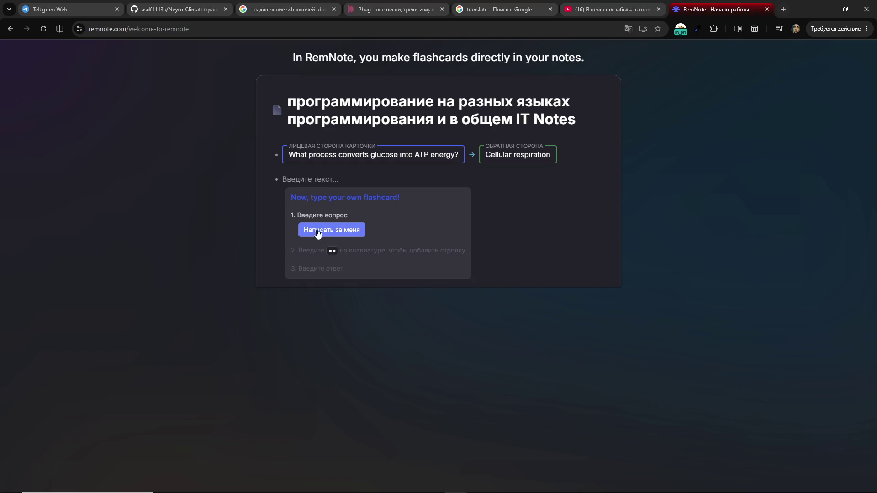
click(330, 226)
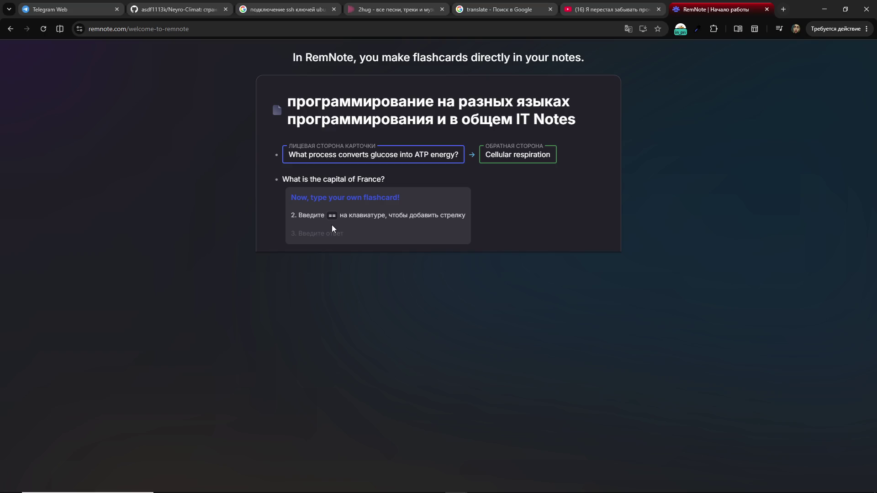
text(==)
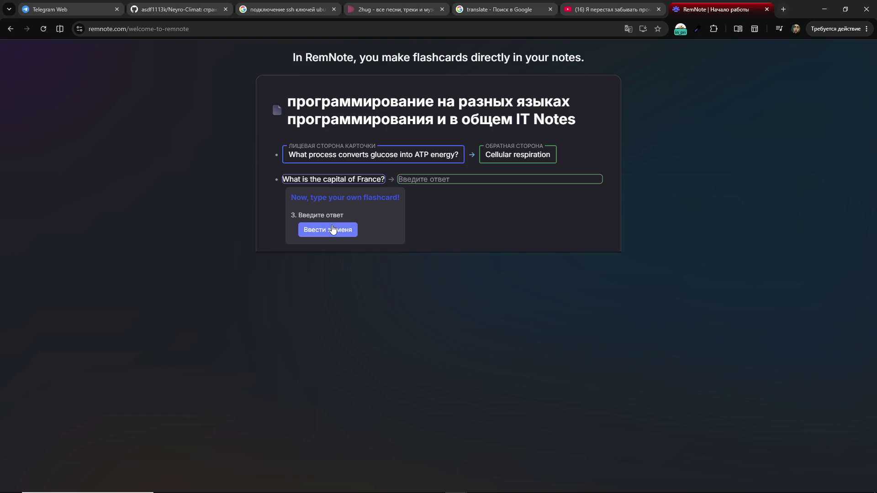
click(304, 235)
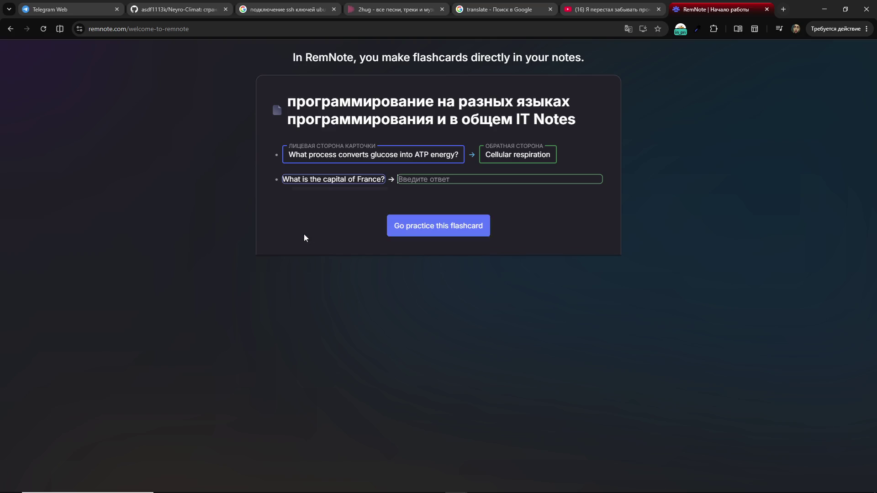
click(389, 236)
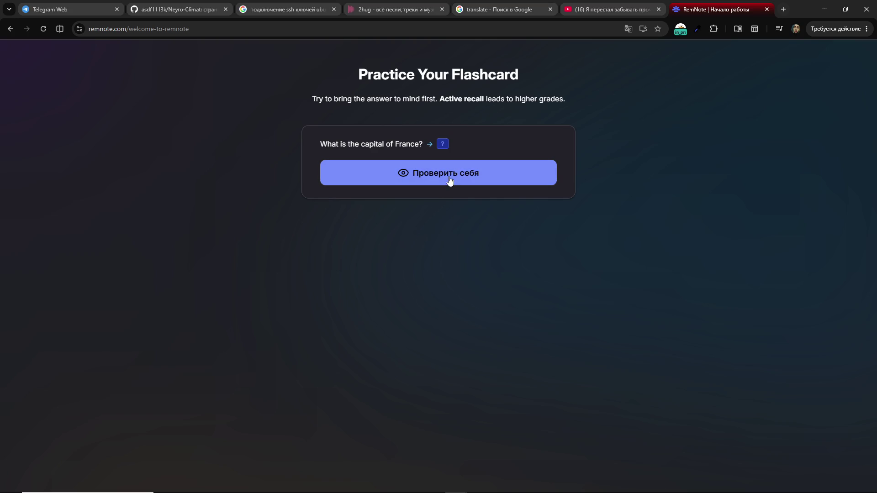
- Reveal the France flashcard's answer and translate the page into Russian
click(450, 181)
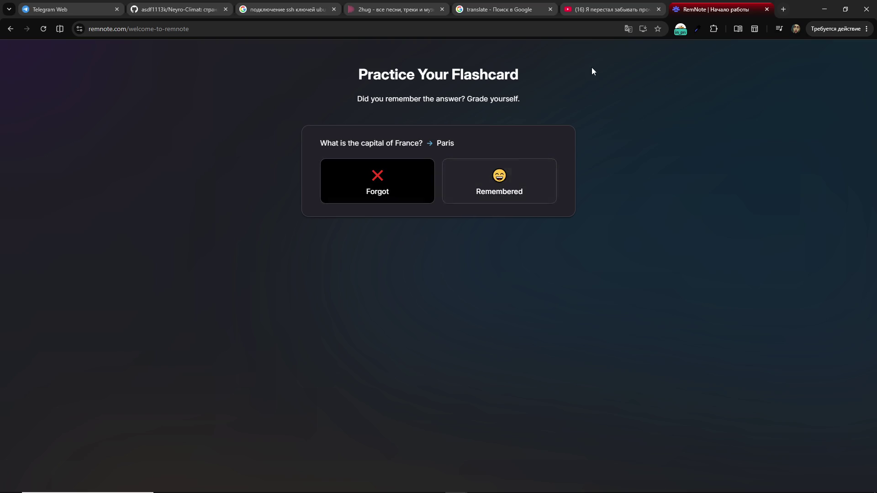
click(628, 30)
click(594, 48)
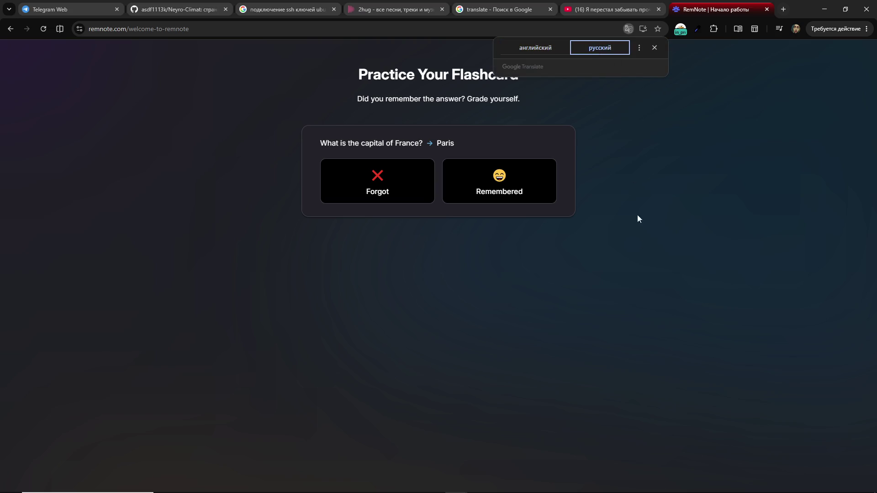
- Dismiss the translation options and choose how to start after the tutorial
click(656, 49)
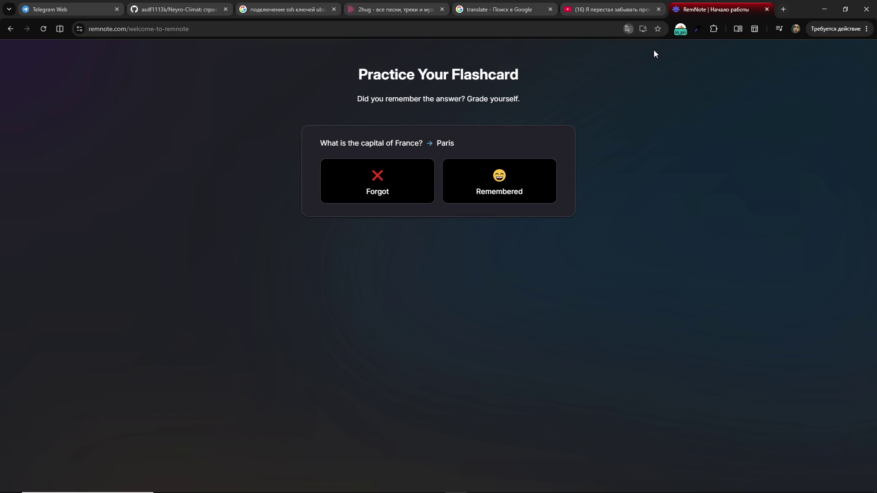
click(624, 28)
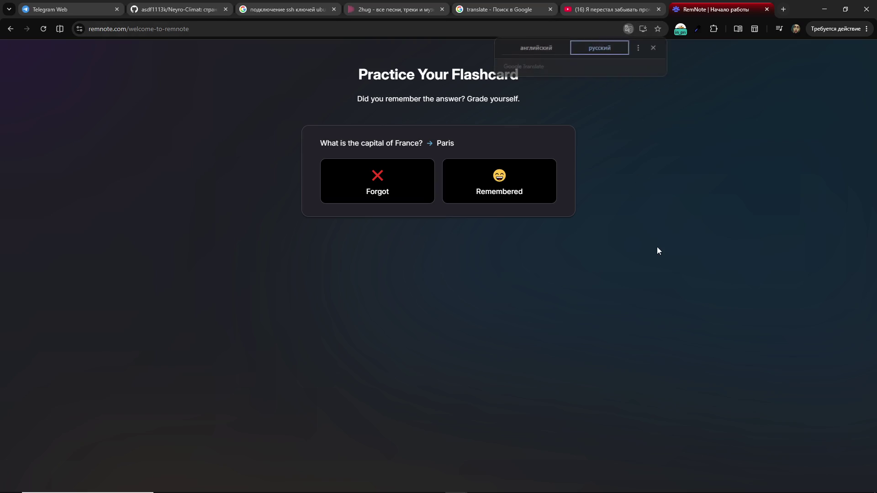
click(487, 169)
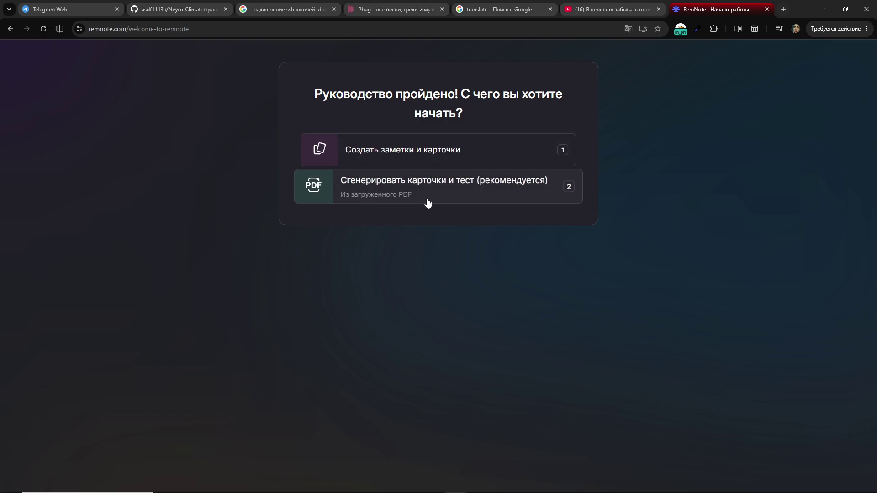
click(429, 158)
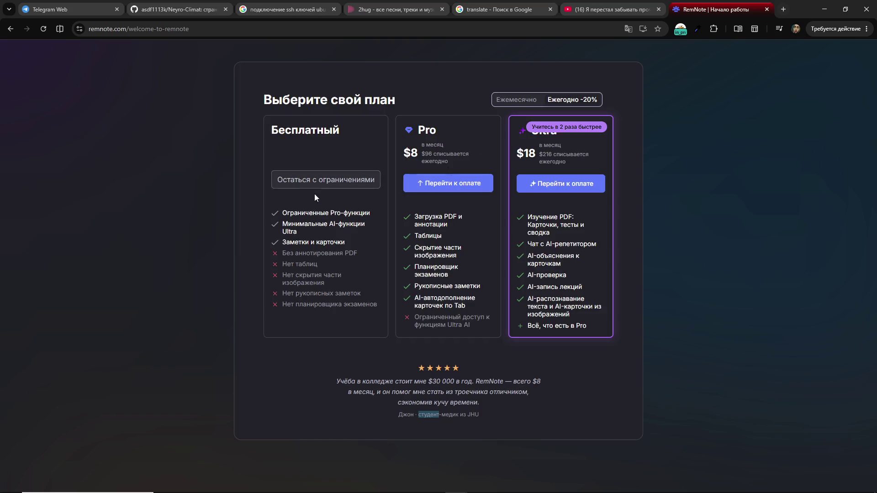
- Stay on the free plan and delete the title line 'программирования и в общем IT'
click(305, 183)
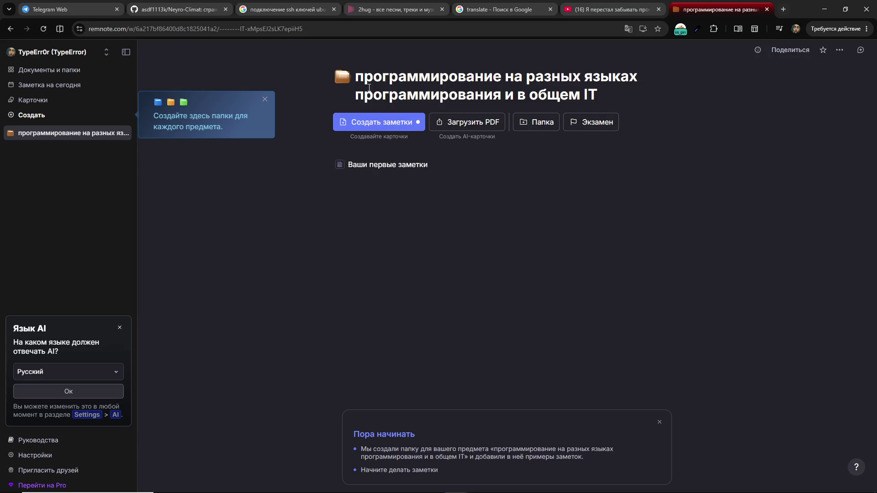
mouse_move(609, 94)
mouse_down()
mouse_move(449, 94)
mouse_move(355, 81)
mouse_move(350, 72)
mouse_up()
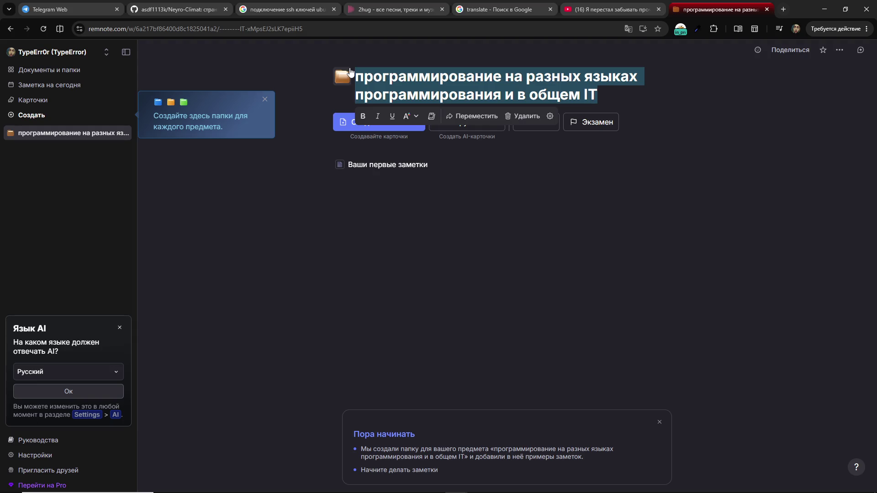
click(350, 72)
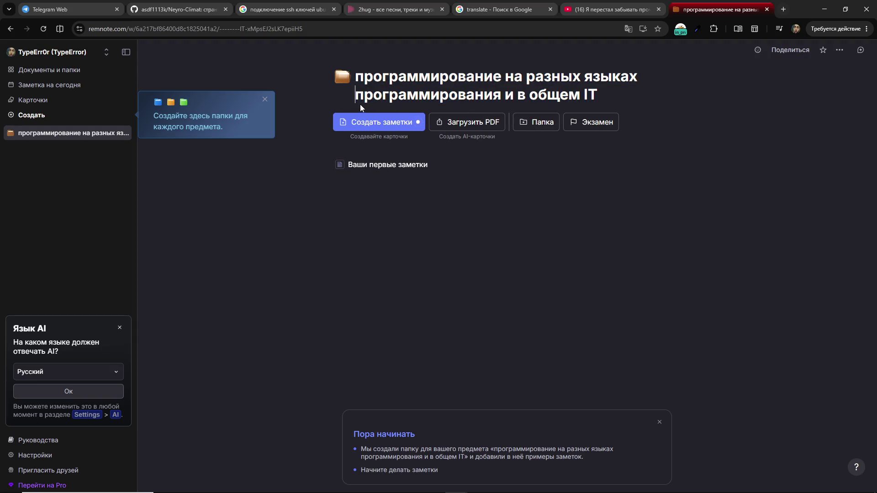
click(645, 97)
drag(645, 98, 352, 108)
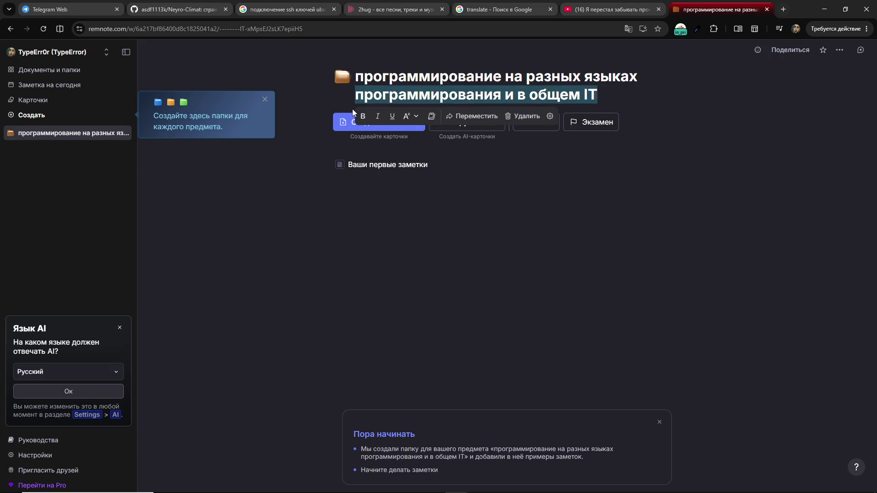
key(BackSpace)
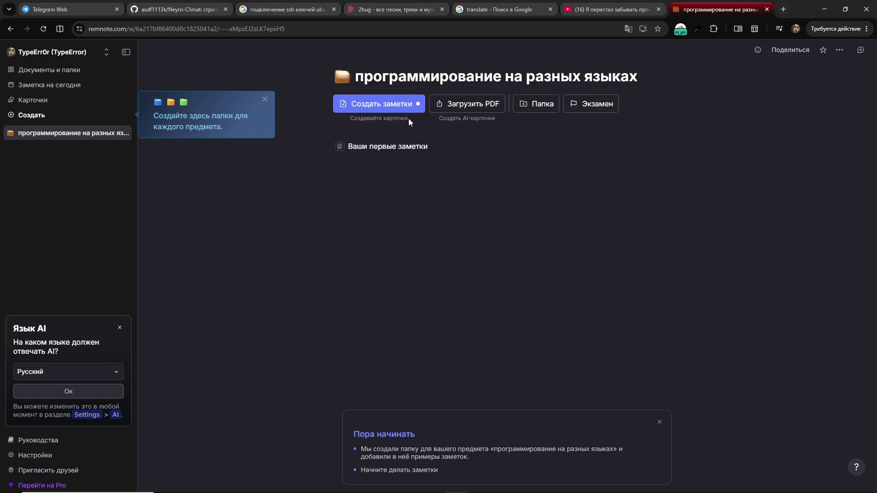
- Replace the word 'языках' in the folder title with 'ЯП'
drag(639, 76, 581, 77)
key(BackSpace)
text(ZG)
key(BackSpace)
key(BackSpace)
text(ЯП)
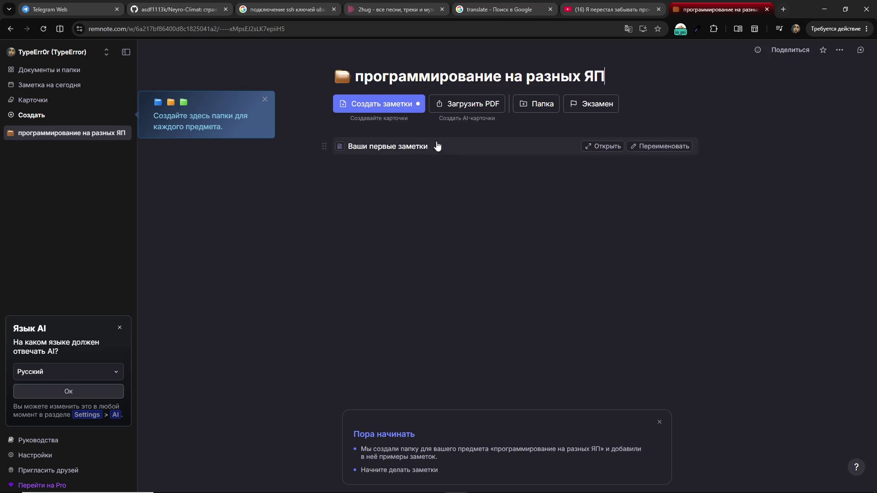
key(alt+Tab)
key(alt+Tab)
key(alt+Tab)
key(alt+Tab)
key(alt+Tab)
key(alt+Tab)
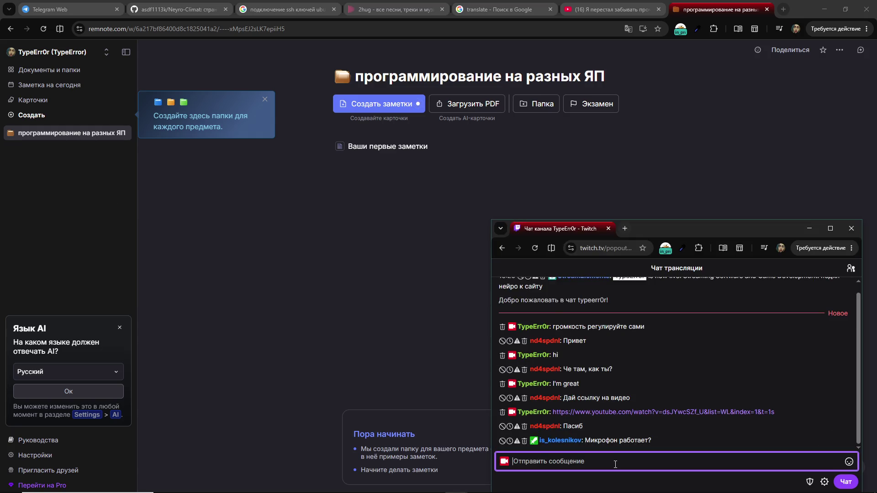
- Reply 'да' in chat and unhide the Захват входного аудиопотока source in OBS
text(да)
key(Return)
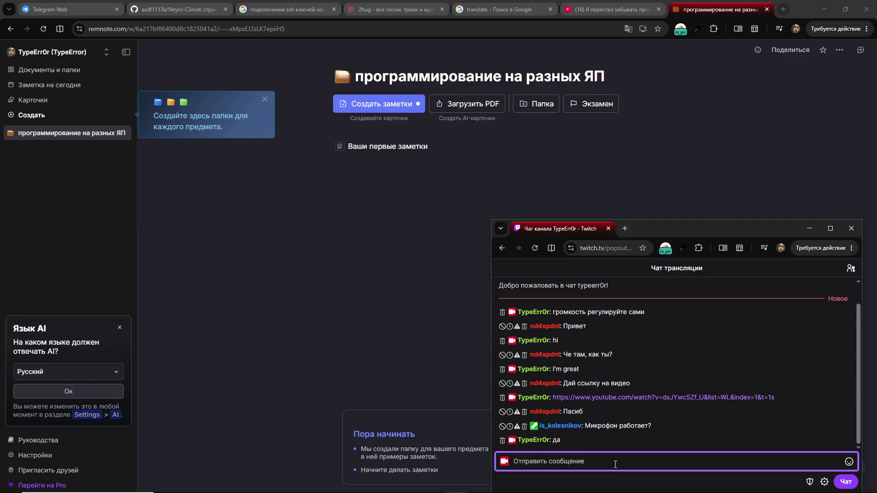
key(alt+Tab)
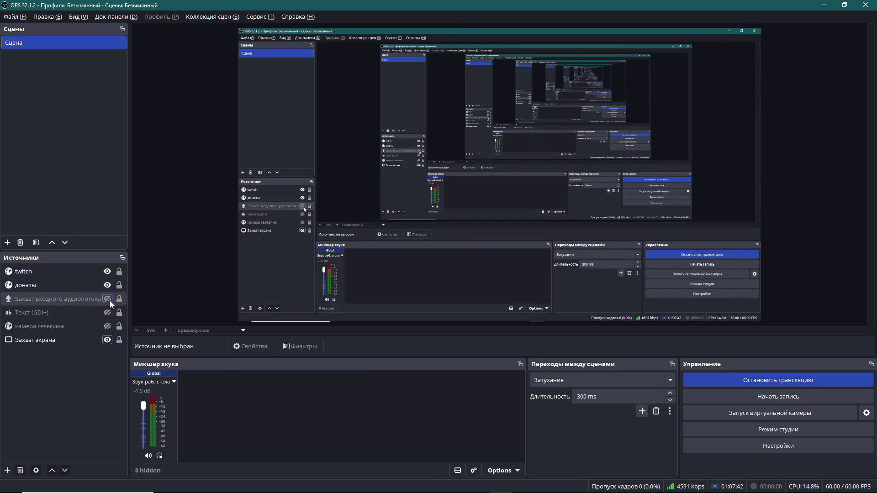
click(108, 300)
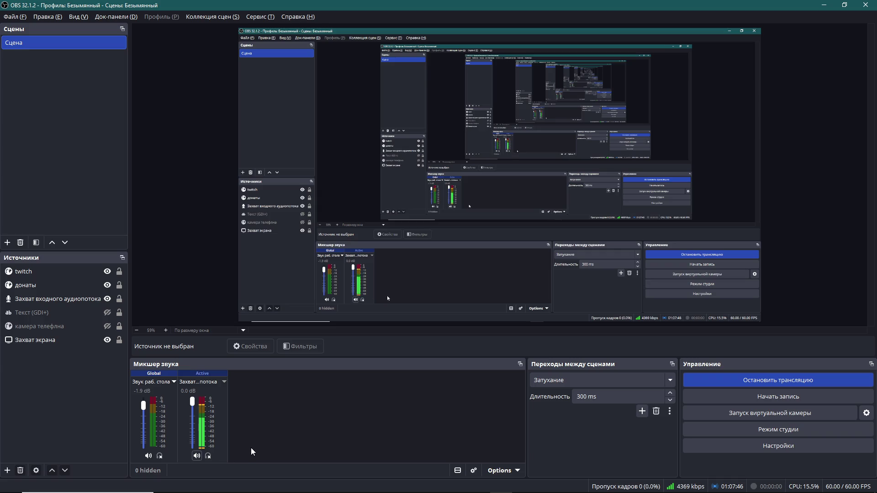
key(alt+Tab)
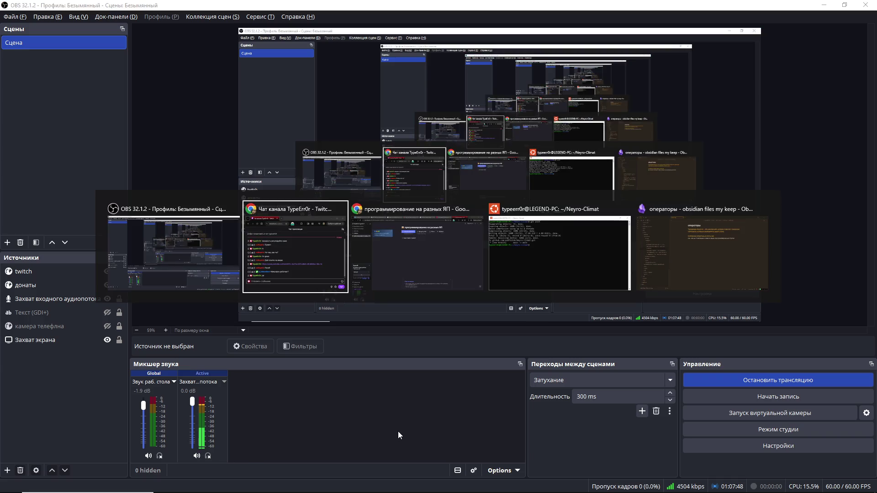
key(alt+Tab)
key(alt+Tab)
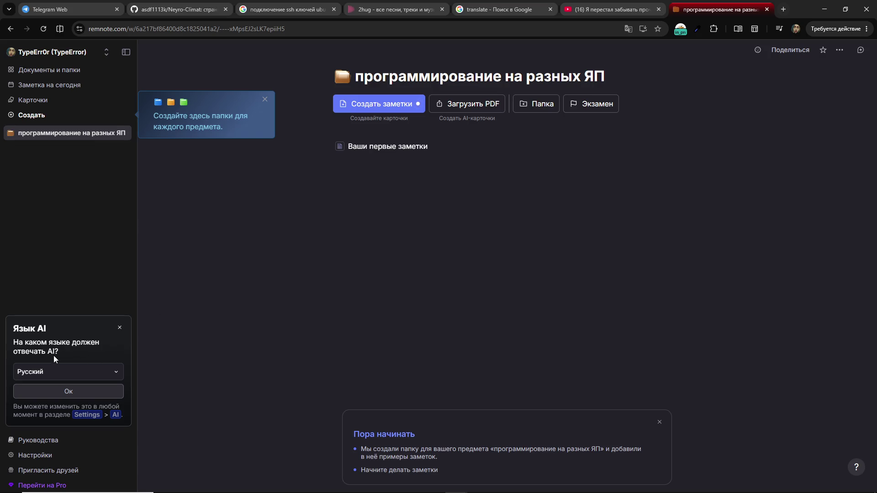
- Keep Русский as the AI answer language and open the Руководства tutorials page
click(69, 391)
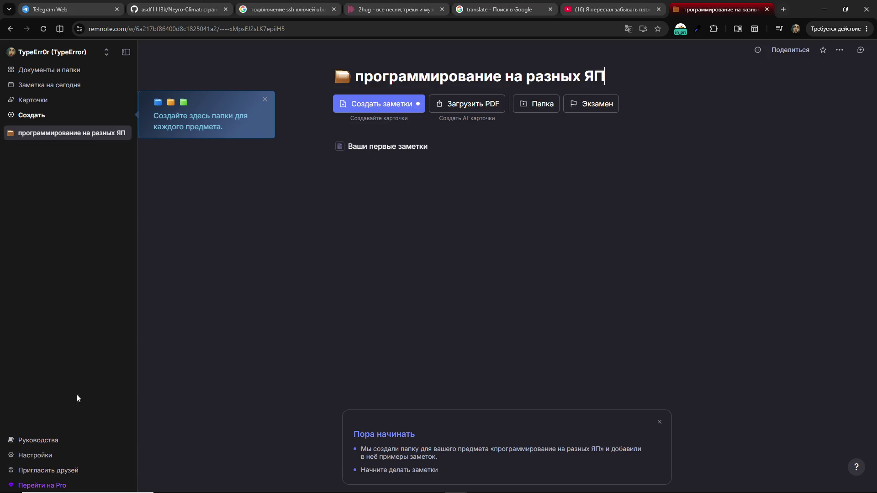
click(47, 440)
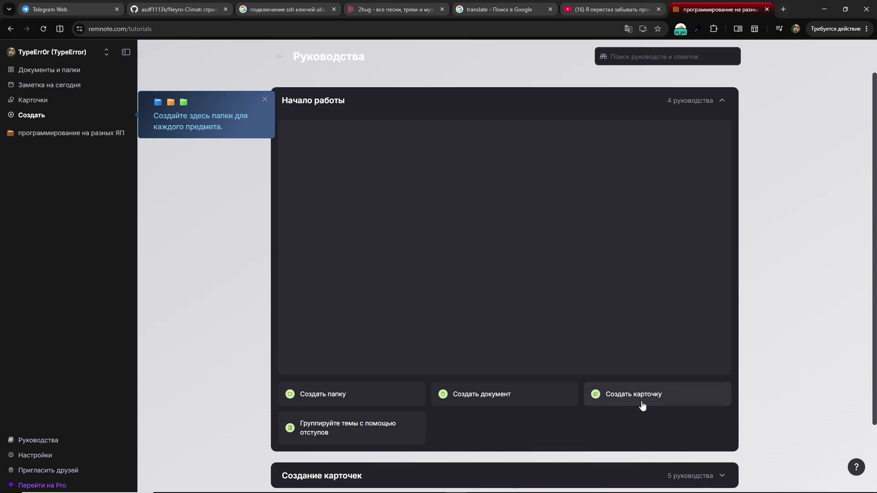
key(alt+Tab)
key(alt+Tab)
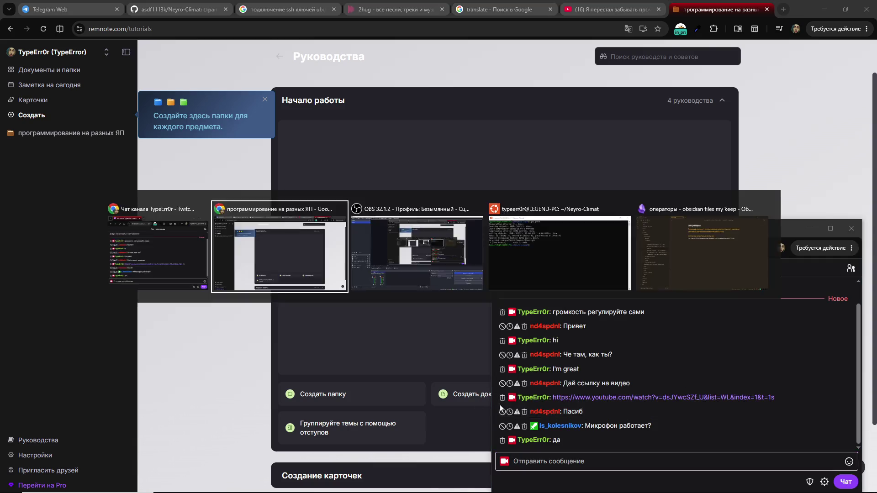